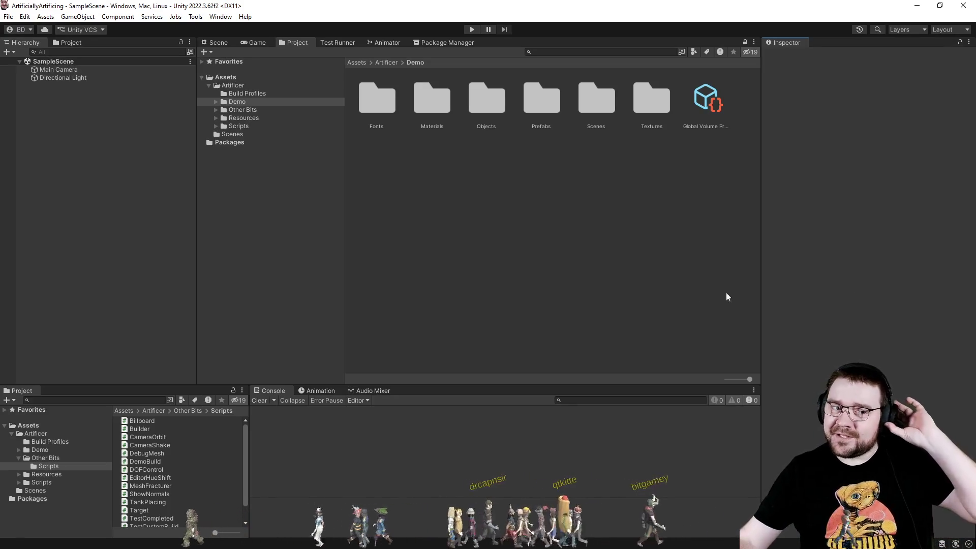
# Open Scenes > Artificer Demo Scene and import the TMP Essentials from the TMP Importer.
pyautogui.doubleClick(596, 99)
pyautogui.doubleClick(432, 99)
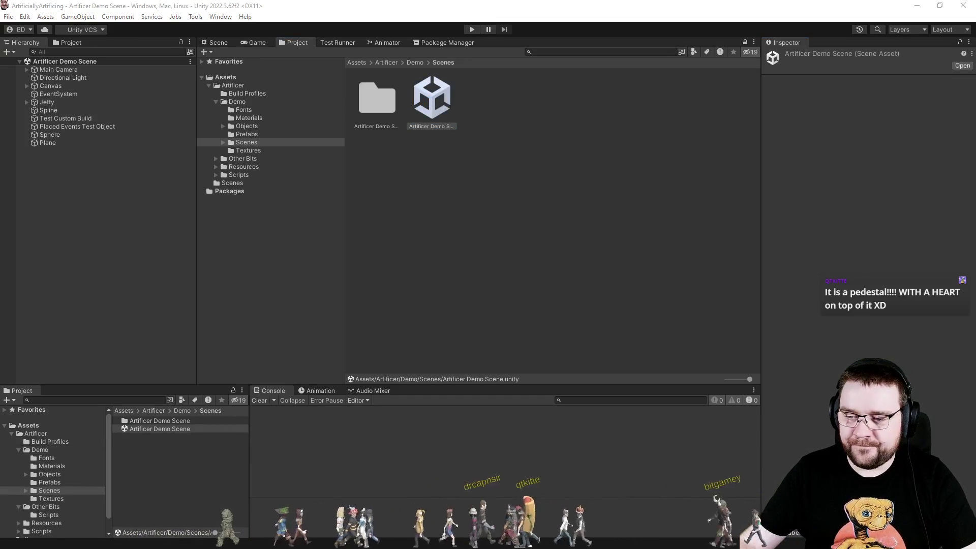
pyautogui.moveTo(546, 209); pyautogui.dragTo(625, 204)
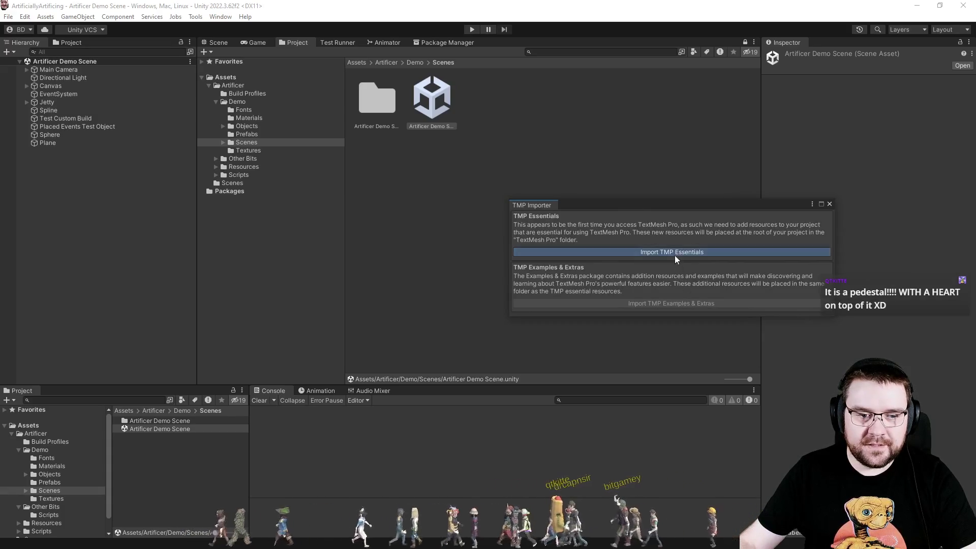
pyautogui.click(672, 252)
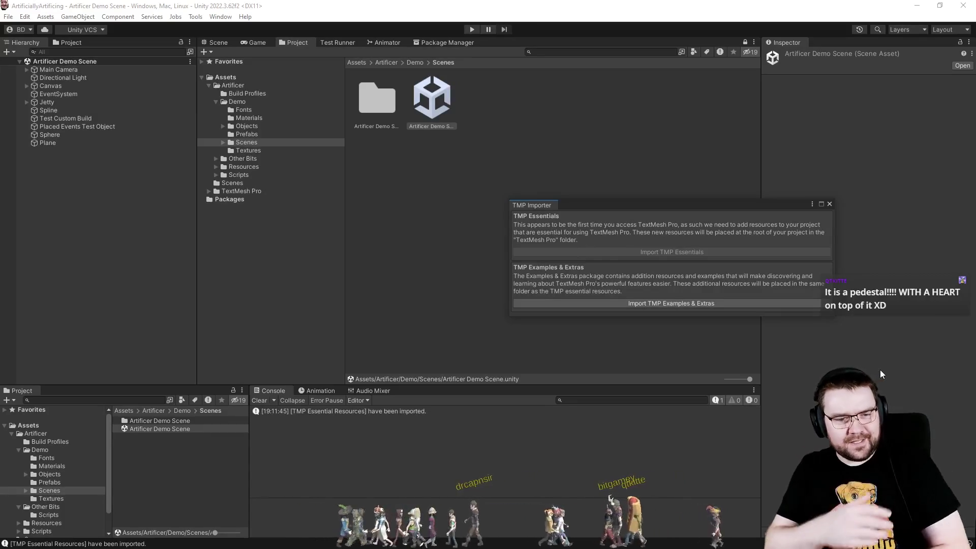
pyautogui.click(830, 205)
pyautogui.click(739, 215)
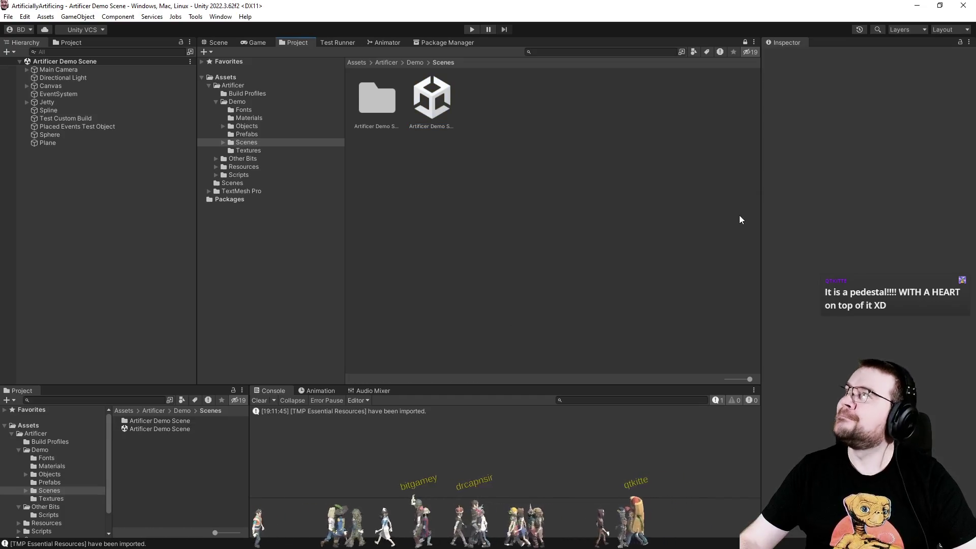
# Check the Game view, then orbit the Scene view toward the orange object and Build text.
pyautogui.click(268, 42)
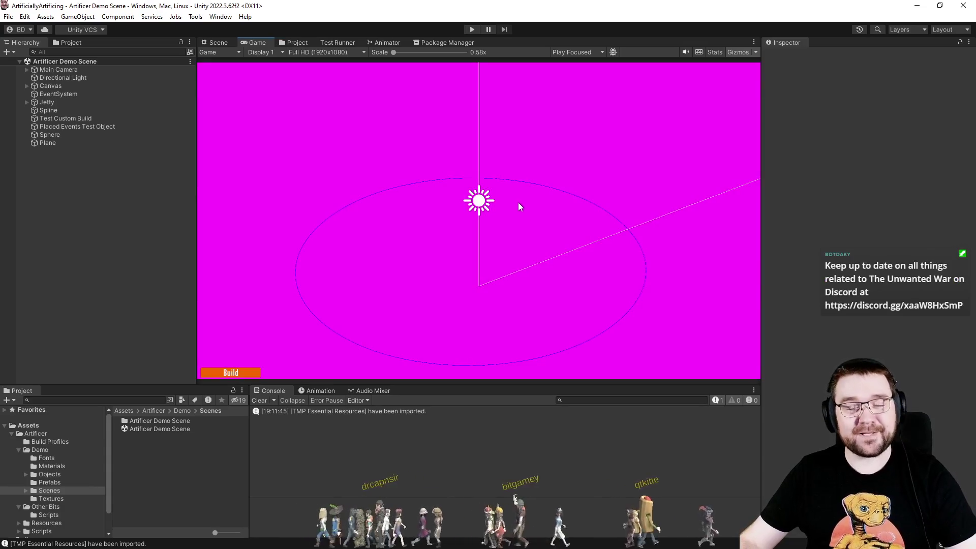
pyautogui.click(222, 42)
pyautogui.moveTo(539, 208); pyautogui.dragTo(355, 102)
pyautogui.moveTo(199, 81)
pyautogui.mouseDown()
pyautogui.moveTo(379, 176)
pyautogui.moveTo(811, 209)
pyautogui.moveTo(788, 208)
pyautogui.mouseUp()
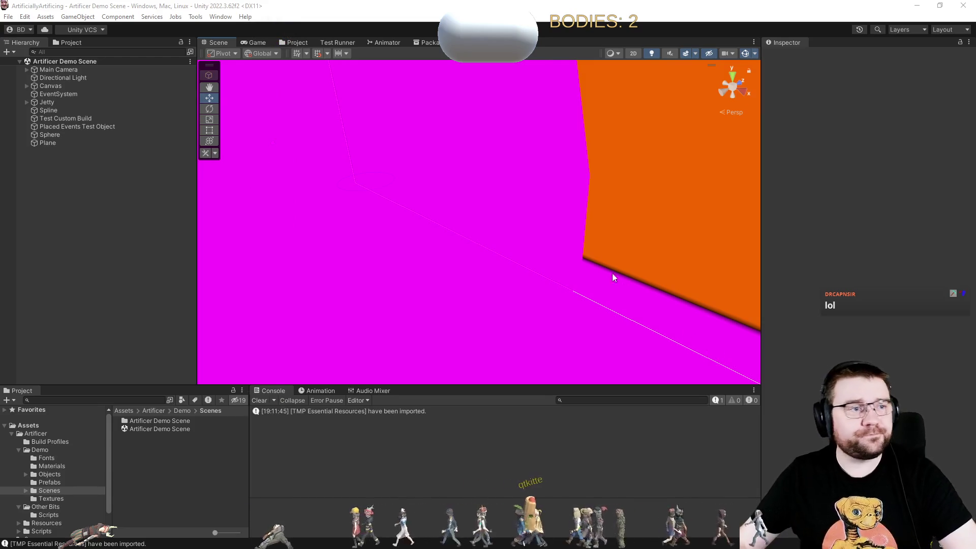
# Find the Sphere's Studio material, select it with Grid, and set both to the Standard shader.
pyautogui.click(345, 204)
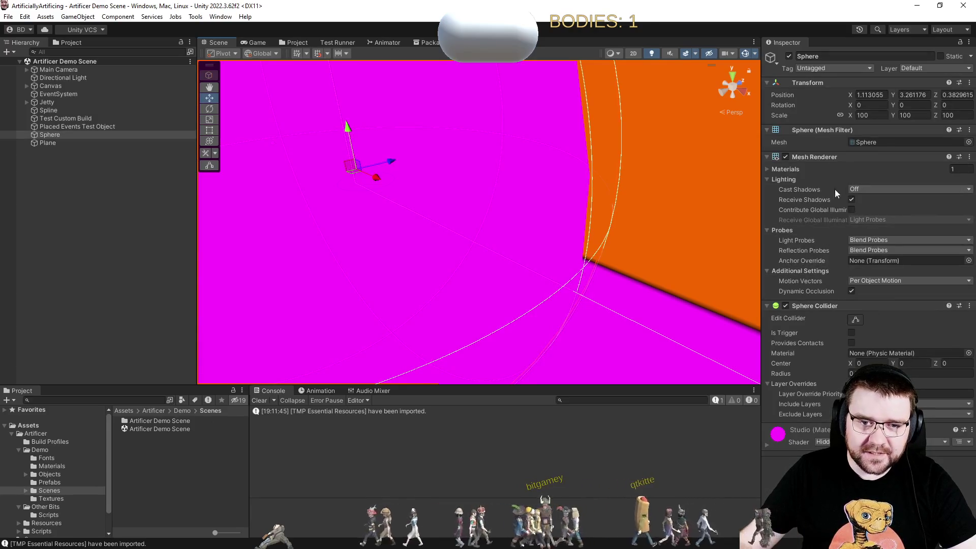
pyautogui.click(795, 163)
pyautogui.click(861, 181)
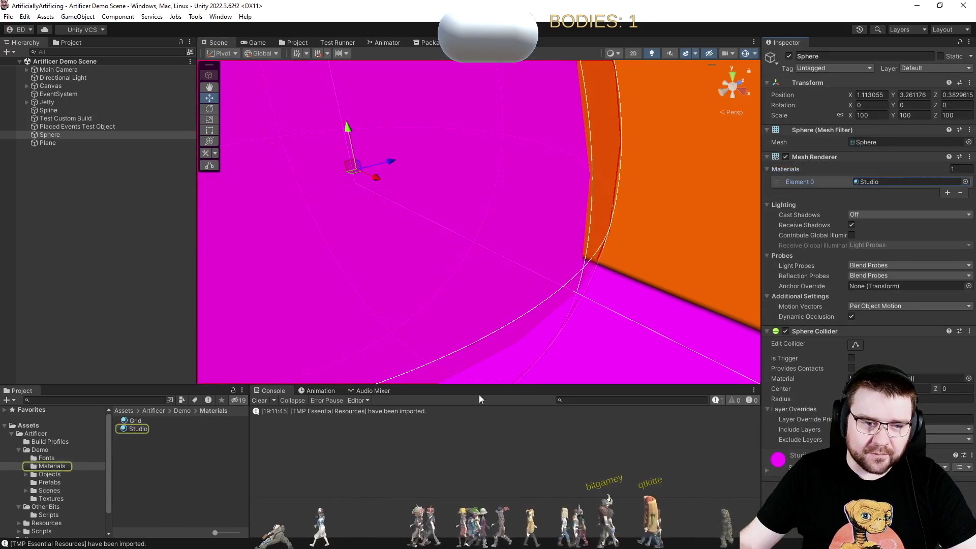
pyautogui.click(143, 429)
pyautogui.keyDown('shift'); pyautogui.click(136, 421); pyautogui.keyUp('shift')
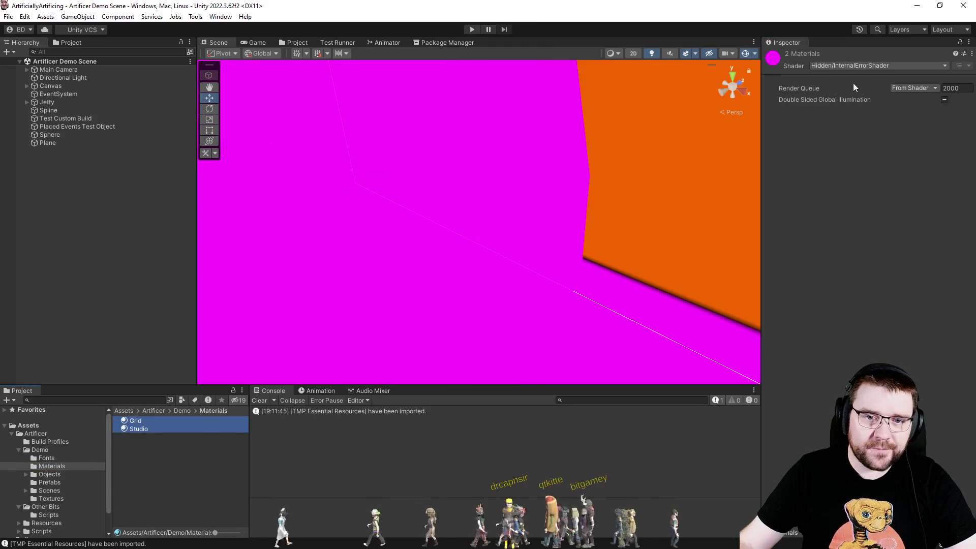
pyautogui.click(857, 65)
pyautogui.click(835, 202)
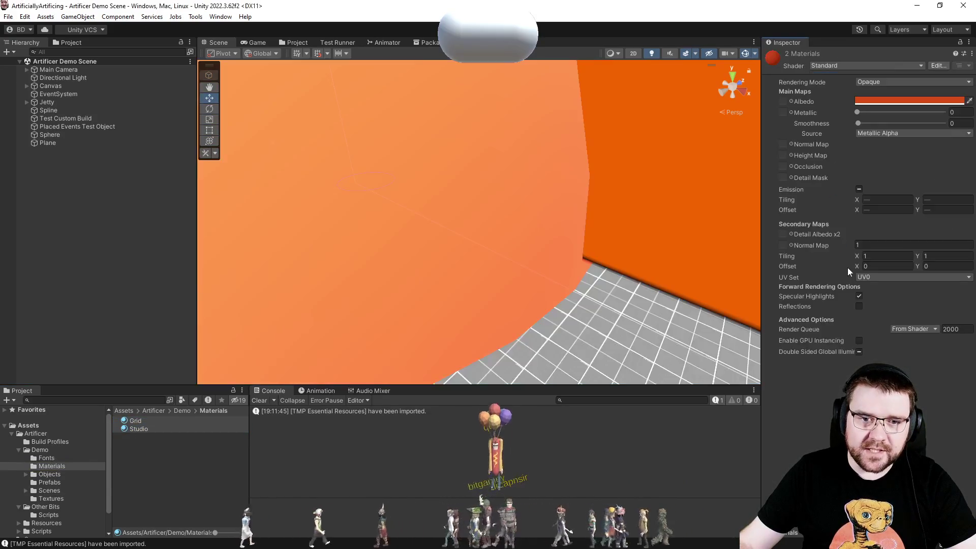
pyautogui.scroll(-10, 644, 234)
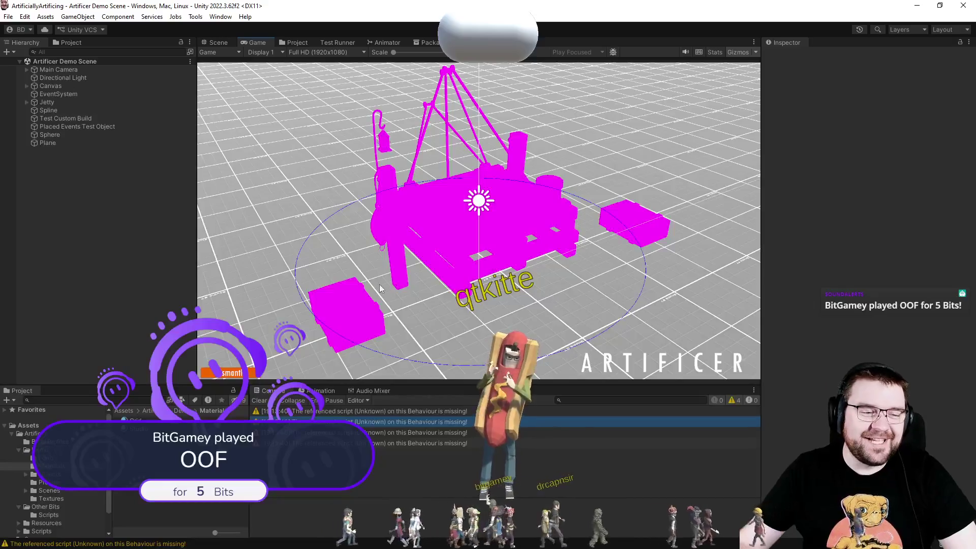
# In the Objects folders, select the beer crate, bucket, buoy, dock crane, forge, forge2, pewter and rigging rope materials.
pyautogui.doubleClick(78, 471)
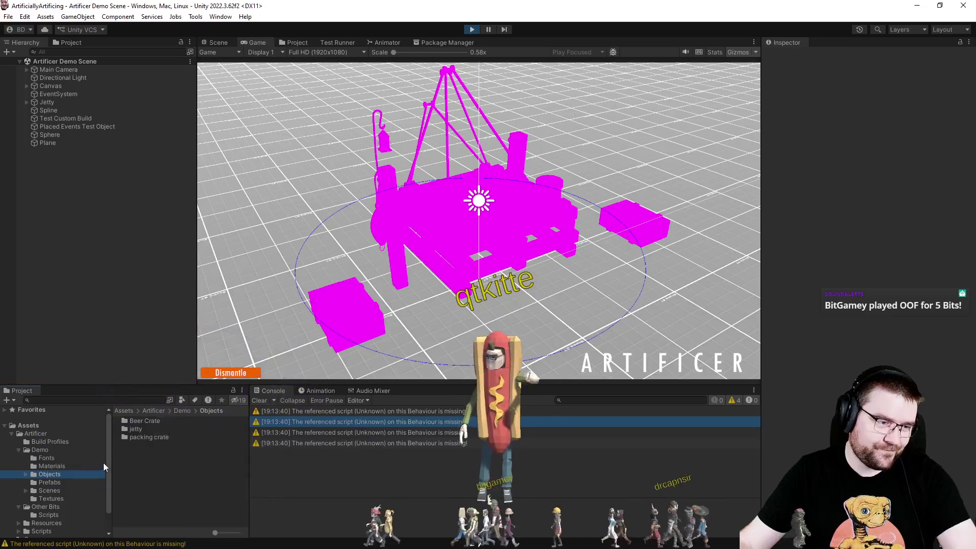
pyautogui.doubleClick(152, 421)
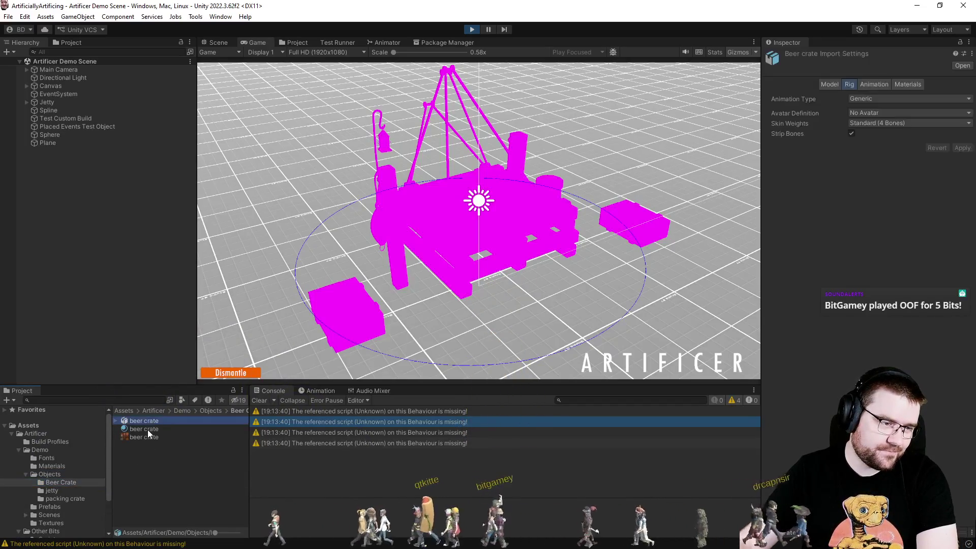
pyautogui.click(147, 429)
pyautogui.keyDown('shift'); pyautogui.click(66, 497); pyautogui.keyUp('shift')
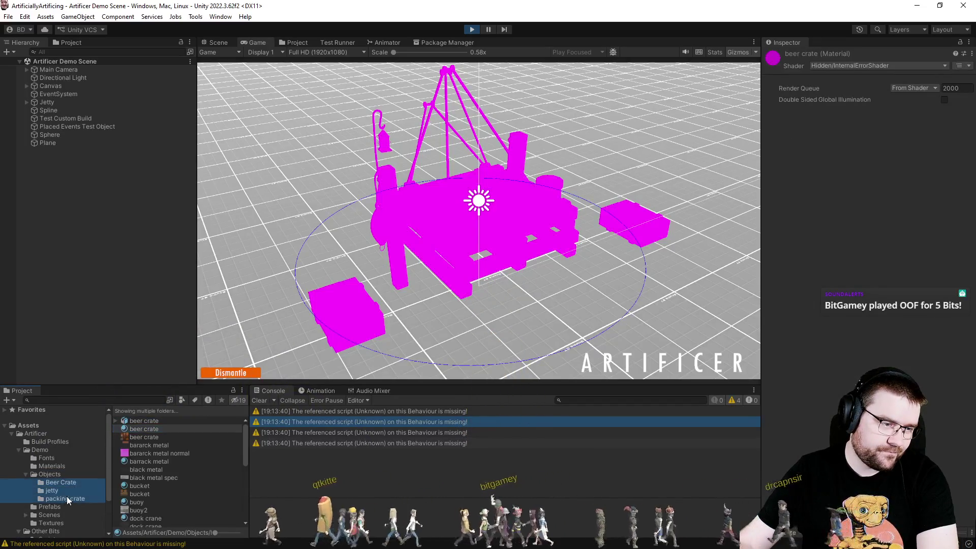
pyautogui.keyDown('ctrl'); pyautogui.click(145, 487); pyautogui.keyUp('ctrl')
pyautogui.keyDown('ctrl'); pyautogui.click(144, 504); pyautogui.keyUp('ctrl')
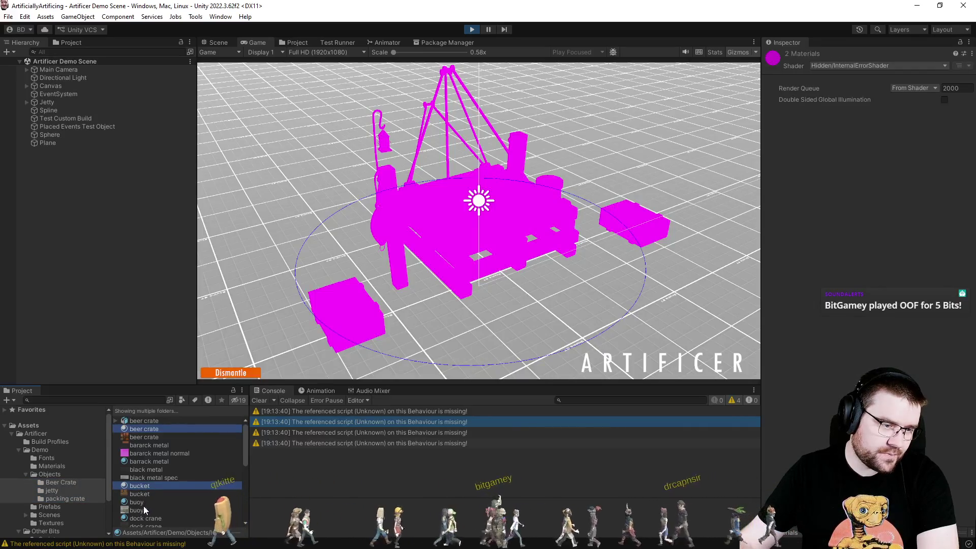
pyautogui.keyDown('ctrl'); pyautogui.click(151, 518); pyautogui.keyUp('ctrl')
pyautogui.scroll(-3, 172, 496)
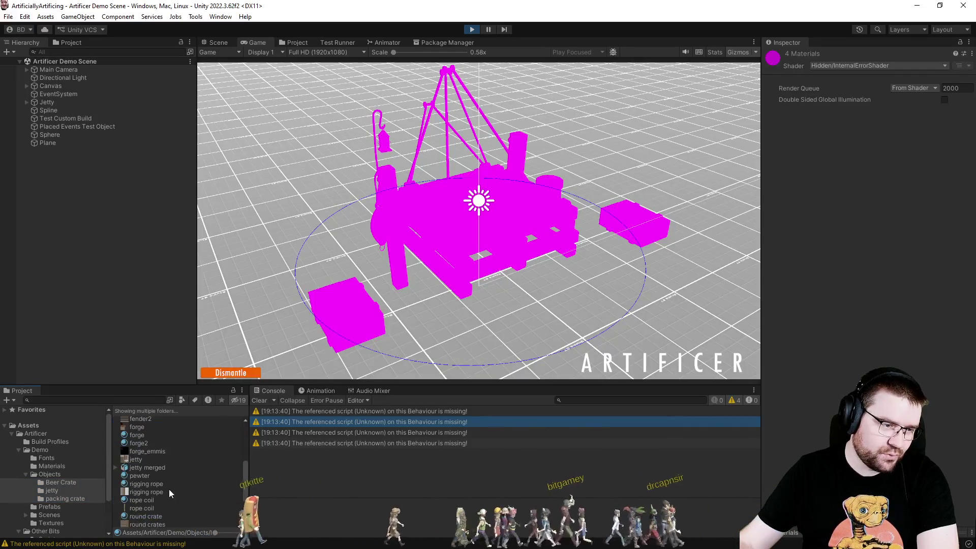
pyautogui.keyDown('ctrl'); pyautogui.click(148, 465); pyautogui.keyUp('ctrl')
pyautogui.keyDown('ctrl'); pyautogui.click(148, 475); pyautogui.keyUp('ctrl')
pyautogui.keyDown('ctrl'); pyautogui.click(147, 498); pyautogui.keyUp('ctrl')
pyautogui.keyDown('ctrl'); pyautogui.click(148, 506); pyautogui.keyUp('ctrl')
pyautogui.keyDown('ctrl'); pyautogui.click(155, 512); pyautogui.keyUp('ctrl')
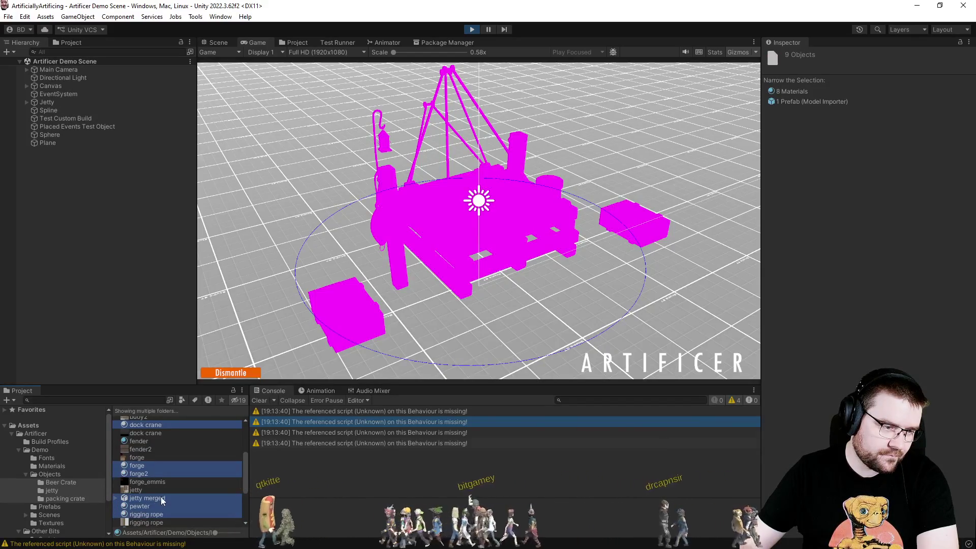
# Add rope coil, round crate, sacks4, wheelbarrow and big crate 23, then set all 13 to Standard.
pyautogui.keyDown('ctrl'); pyautogui.click(152, 498); pyautogui.keyUp('ctrl')
pyautogui.scroll(-2, 193, 488)
pyautogui.keyDown('ctrl'); pyautogui.click(158, 469); pyautogui.keyUp('ctrl')
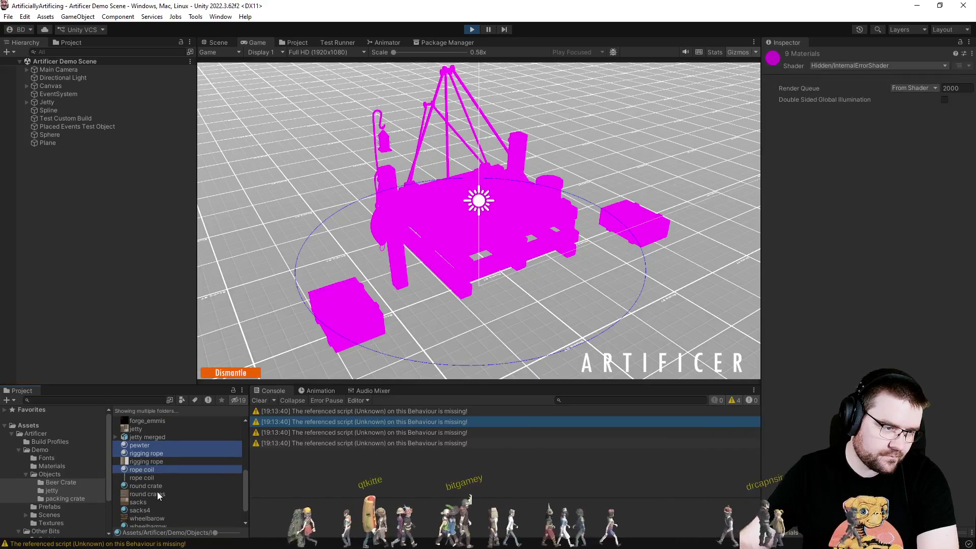
pyautogui.keyDown('ctrl'); pyautogui.click(159, 486); pyautogui.keyUp('ctrl')
pyautogui.keyDown('ctrl'); pyautogui.click(152, 509); pyautogui.keyUp('ctrl')
pyautogui.scroll(-1, 176, 496)
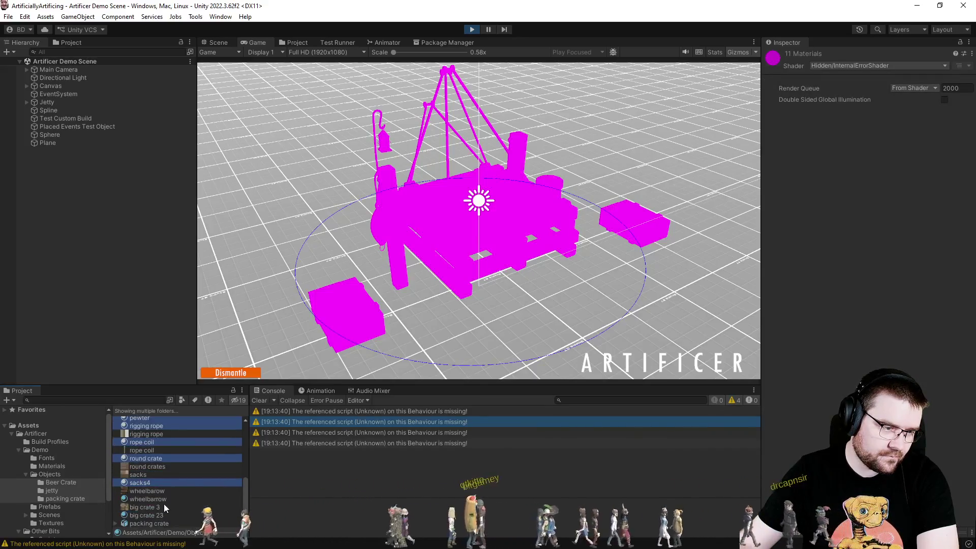
pyautogui.keyDown('ctrl'); pyautogui.click(159, 499); pyautogui.keyUp('ctrl')
pyautogui.keyDown('ctrl'); pyautogui.click(158, 514); pyautogui.keyUp('ctrl')
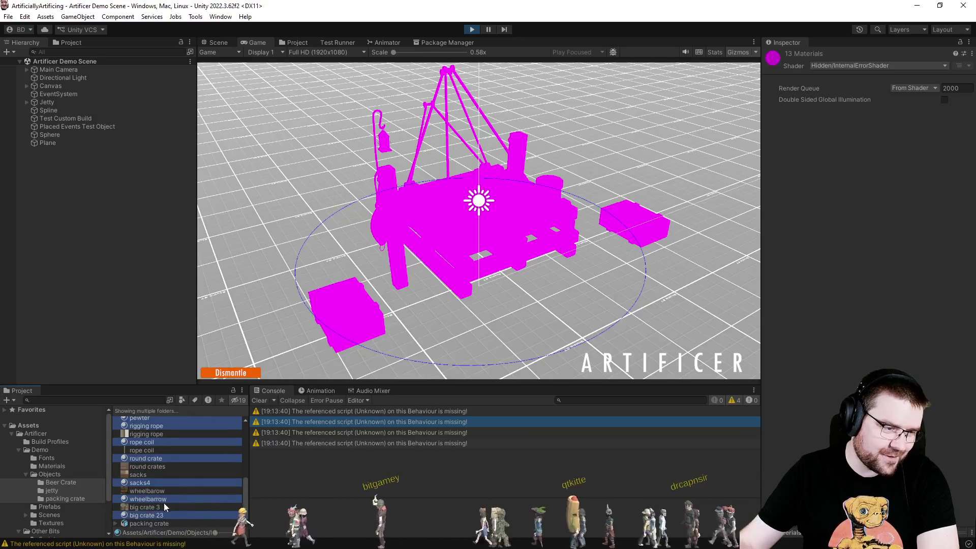
pyautogui.click(831, 66)
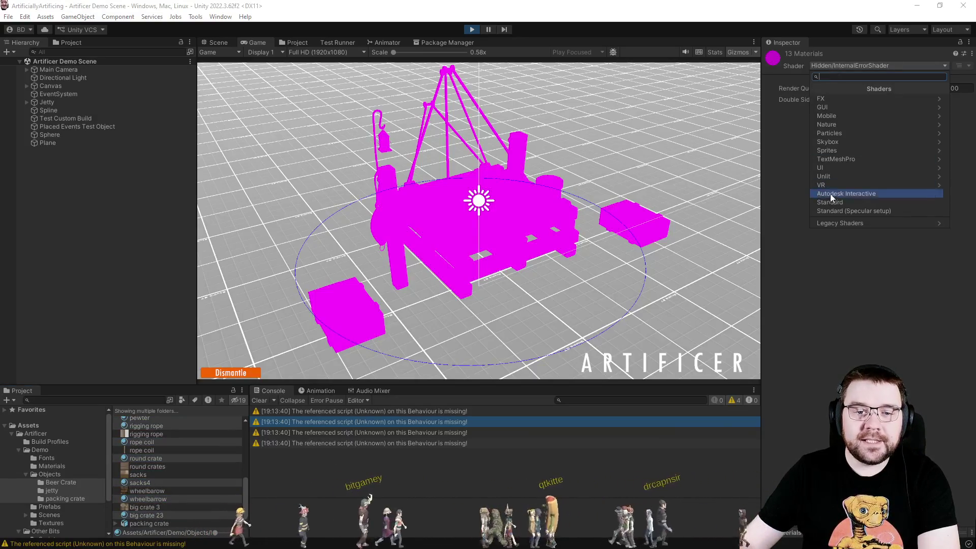
pyautogui.click(823, 203)
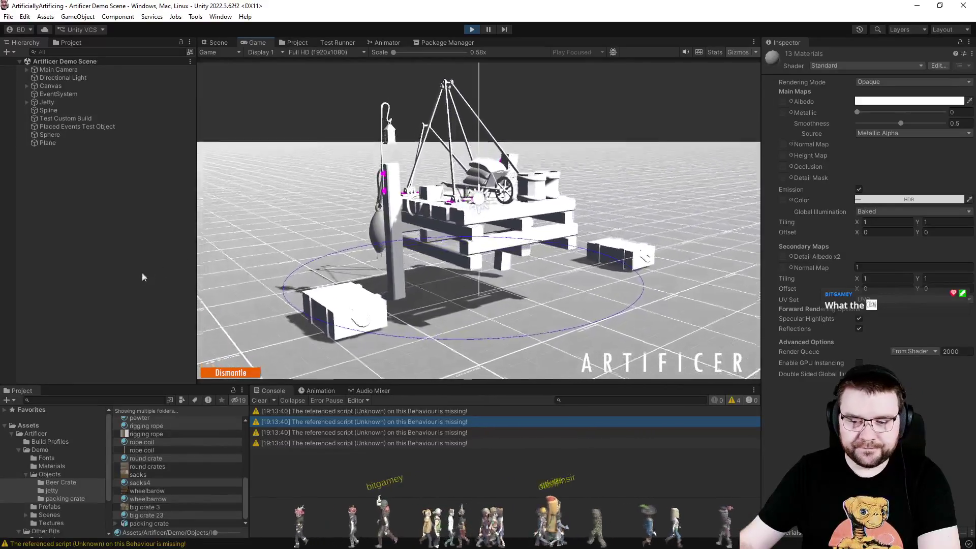
# Dismantle the jetty in the running demo.
pyautogui.click(232, 377)
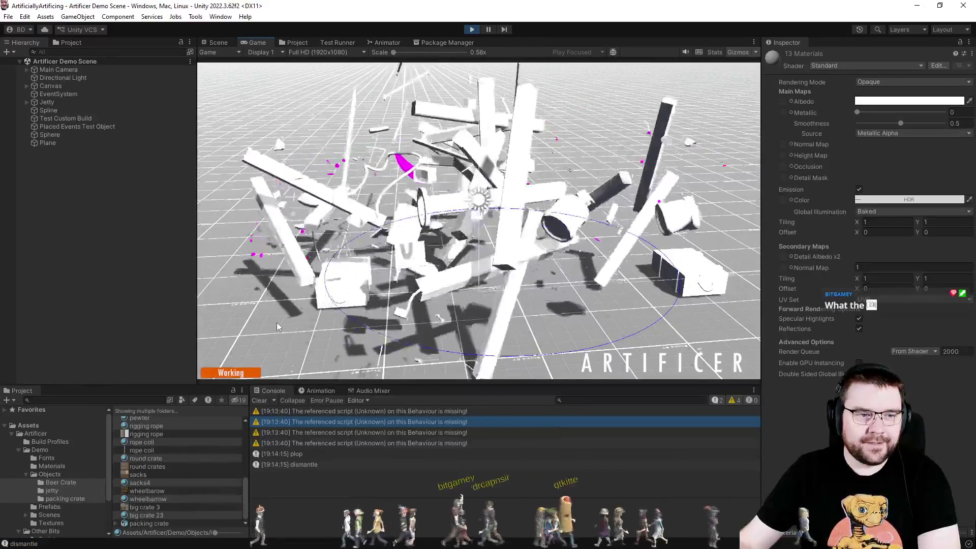
pyautogui.scroll(3, 189, 460)
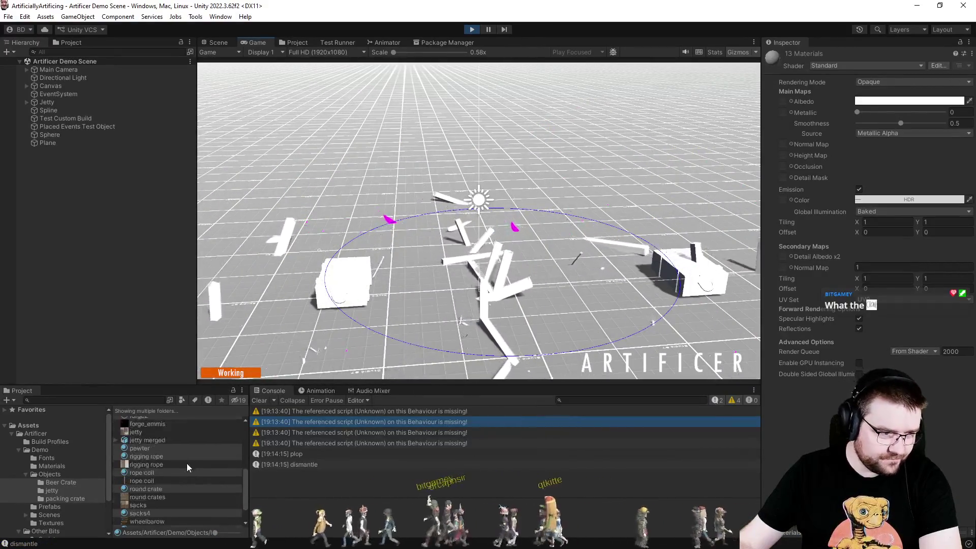
pyautogui.scroll(4, 179, 461)
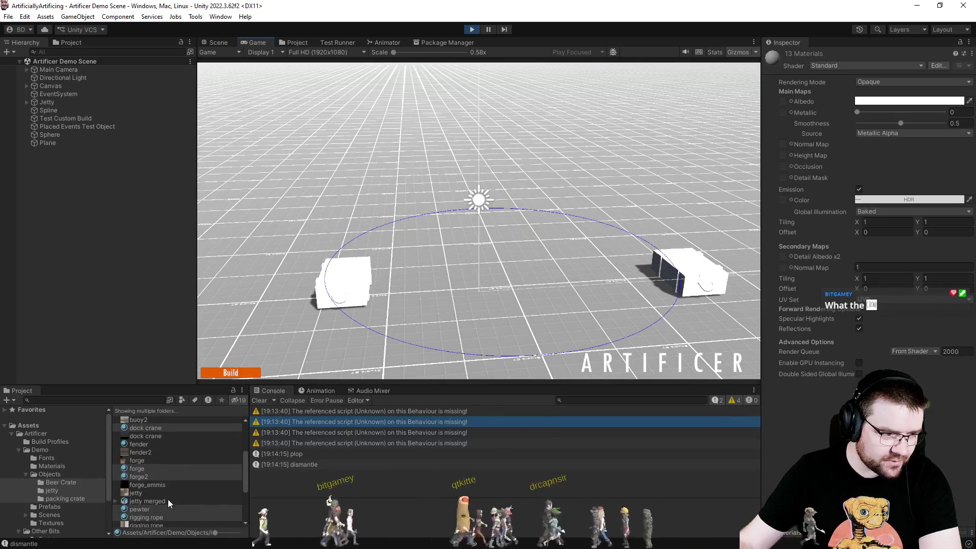
pyautogui.scroll(4, 168, 499)
# Set the fender material's shader to Standard and rebuild the jetty.
pyautogui.click(151, 475)
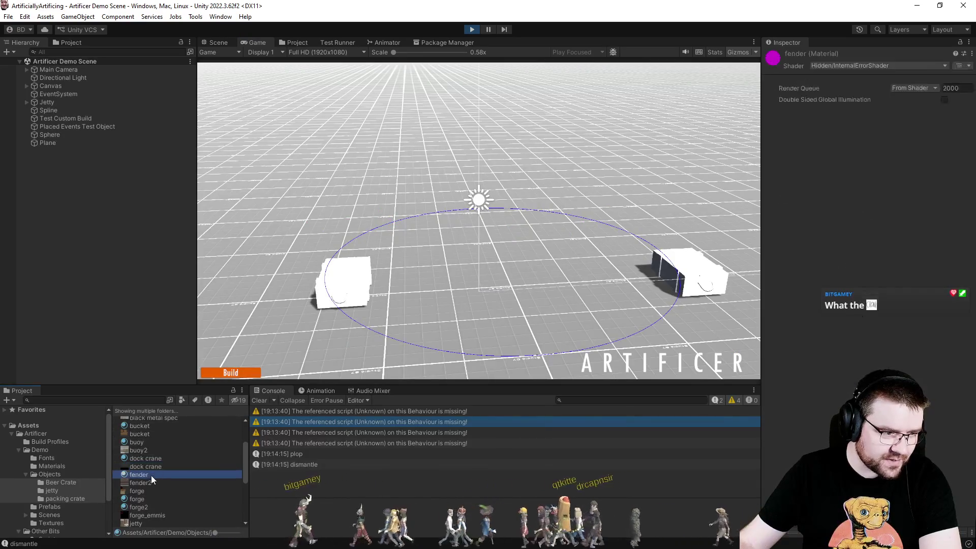
pyautogui.click(874, 66)
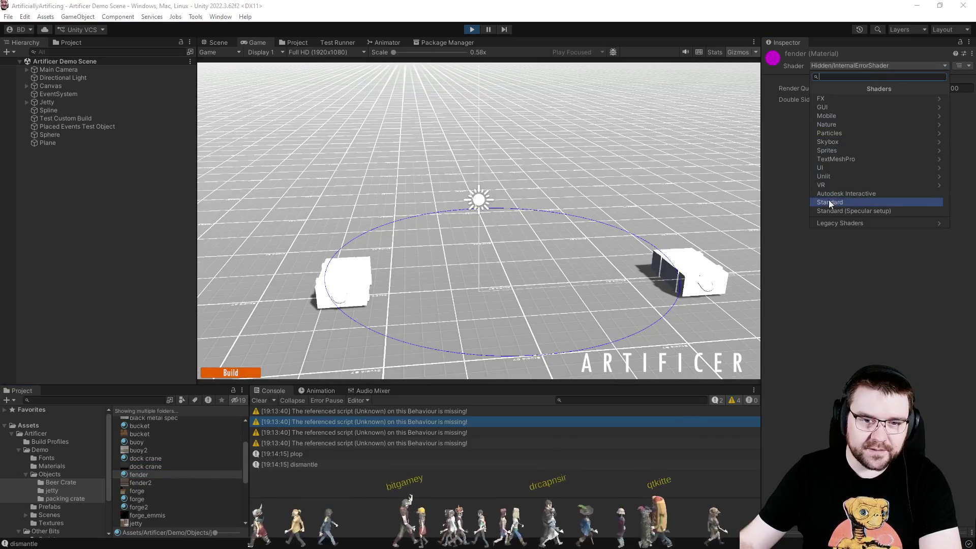
pyautogui.click(829, 201)
pyautogui.click(257, 374)
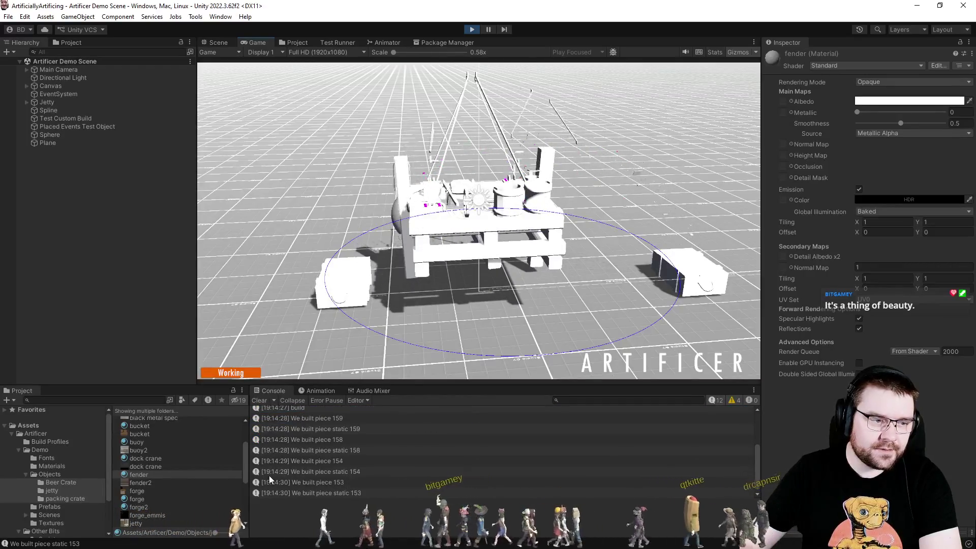
pyautogui.scroll(2, 182, 481)
# Check the jetty materials' shaders and switch the barrack metal material to Standard.
pyautogui.click(175, 488)
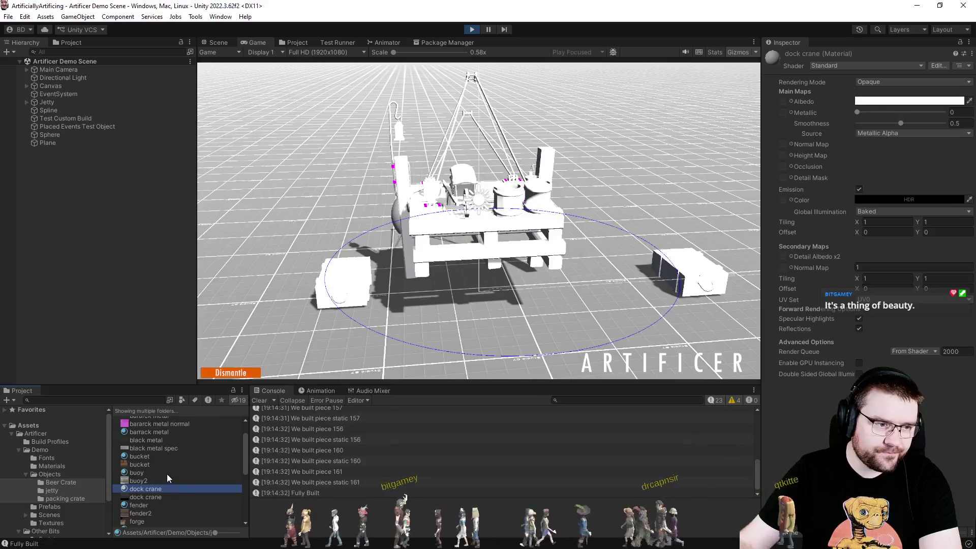
pyautogui.click(158, 463)
pyautogui.click(151, 472)
pyautogui.click(158, 455)
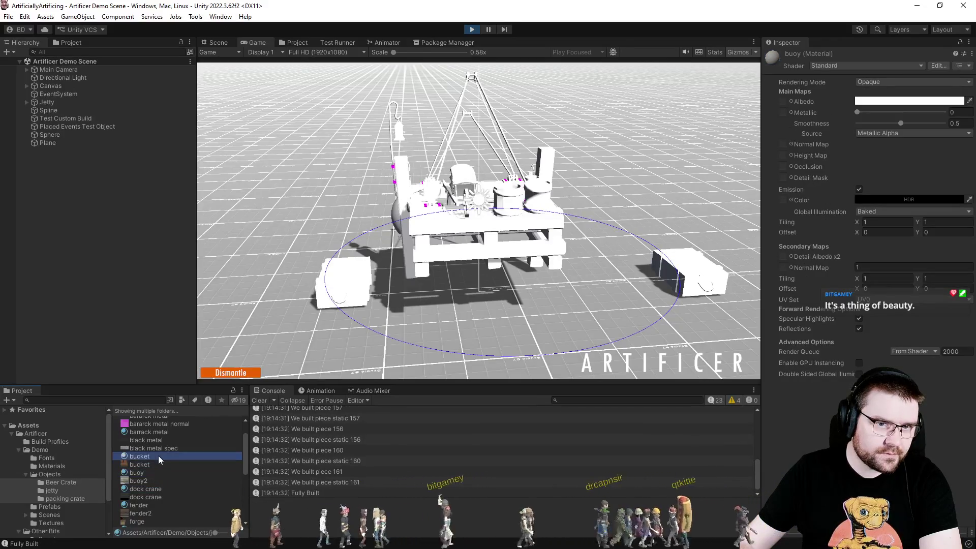
pyautogui.click(156, 431)
pyautogui.scroll(2, 155, 435)
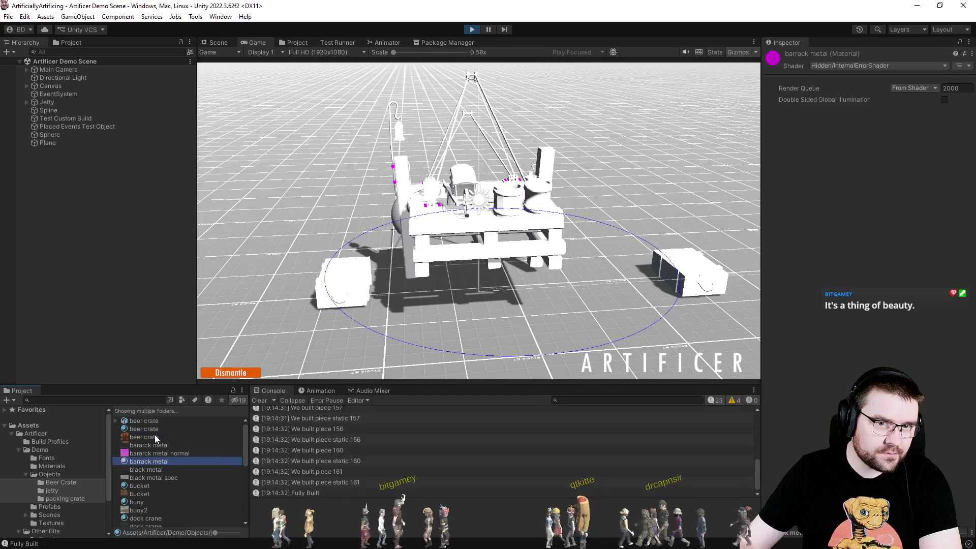
pyautogui.click(885, 66)
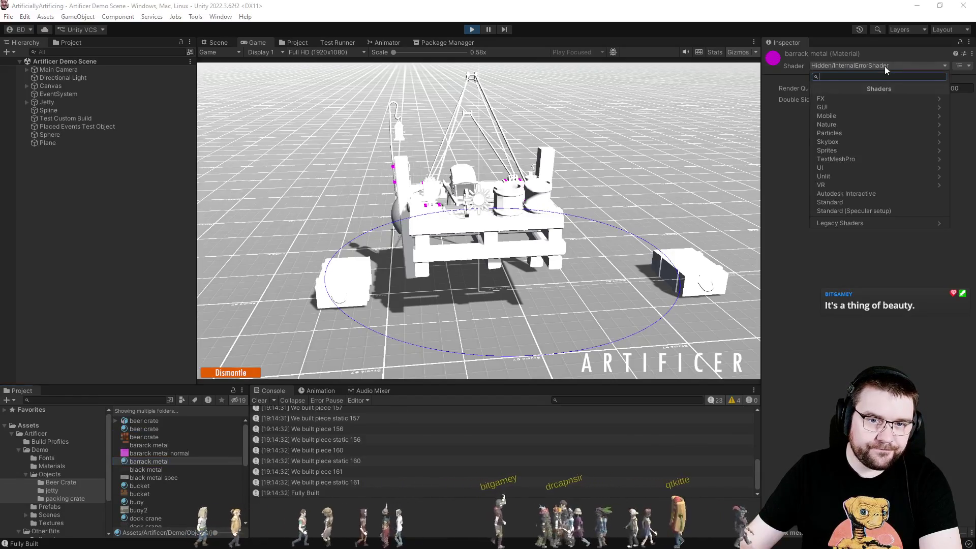
pyautogui.click(817, 201)
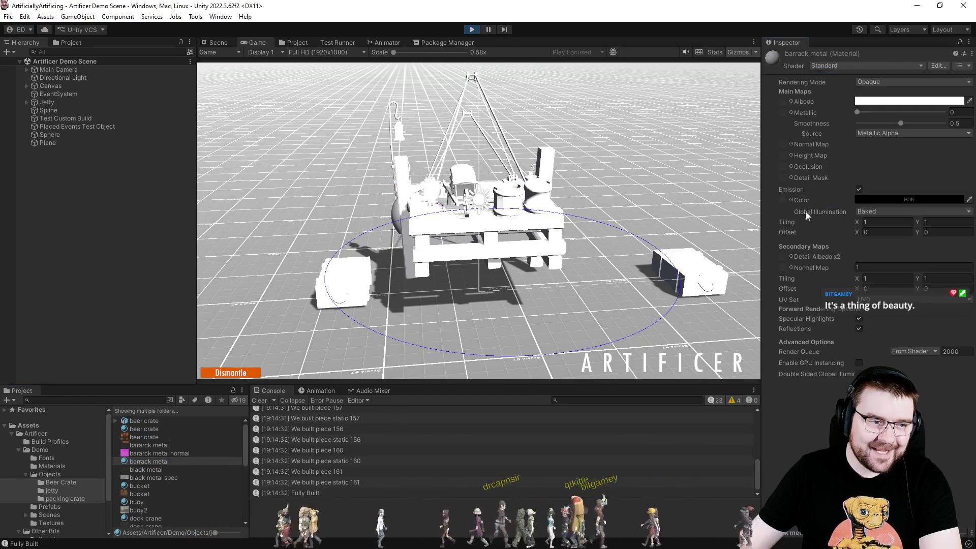
# Inspect the barrack metal normal texture and beer crate material, dismantle the jetty, then select Jetty.
pyautogui.click(155, 454)
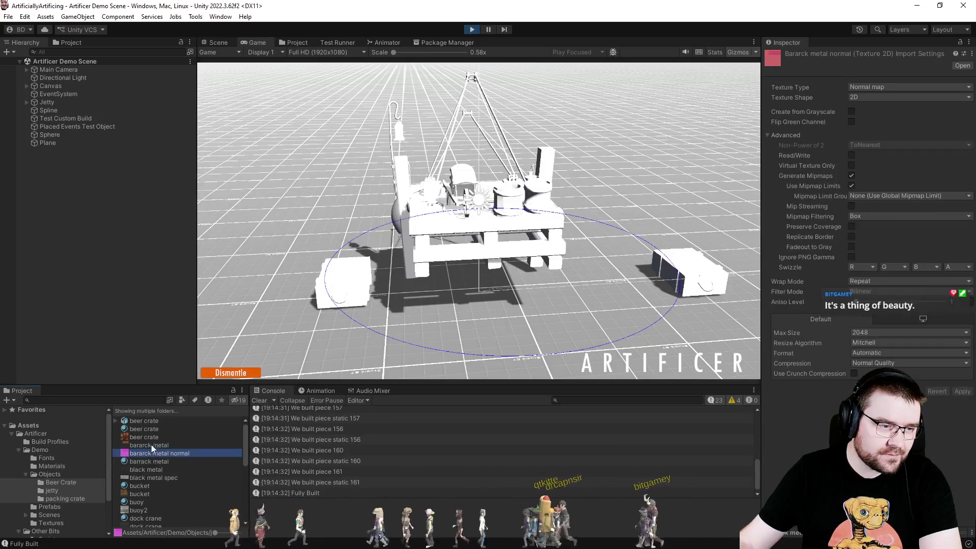
pyautogui.click(151, 429)
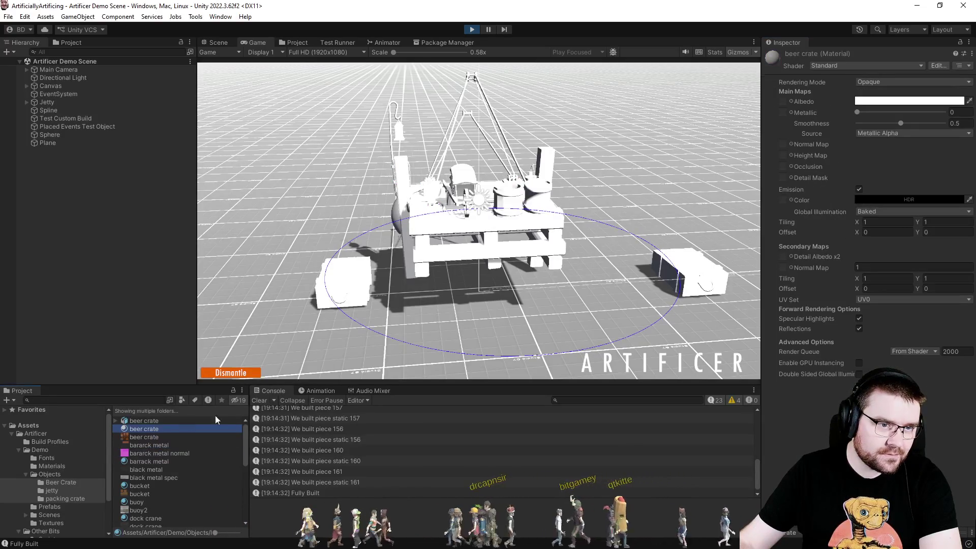
pyautogui.click(237, 377)
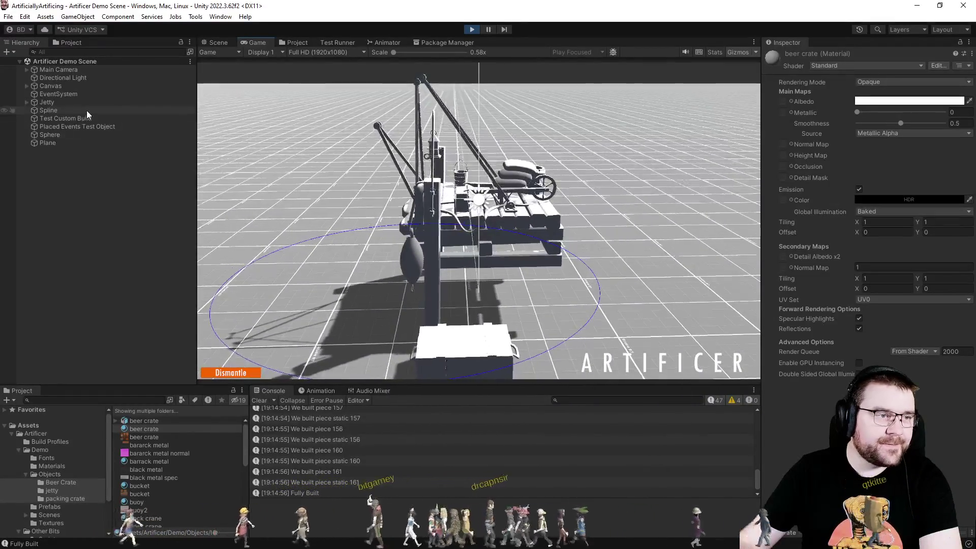
pyautogui.click(71, 103)
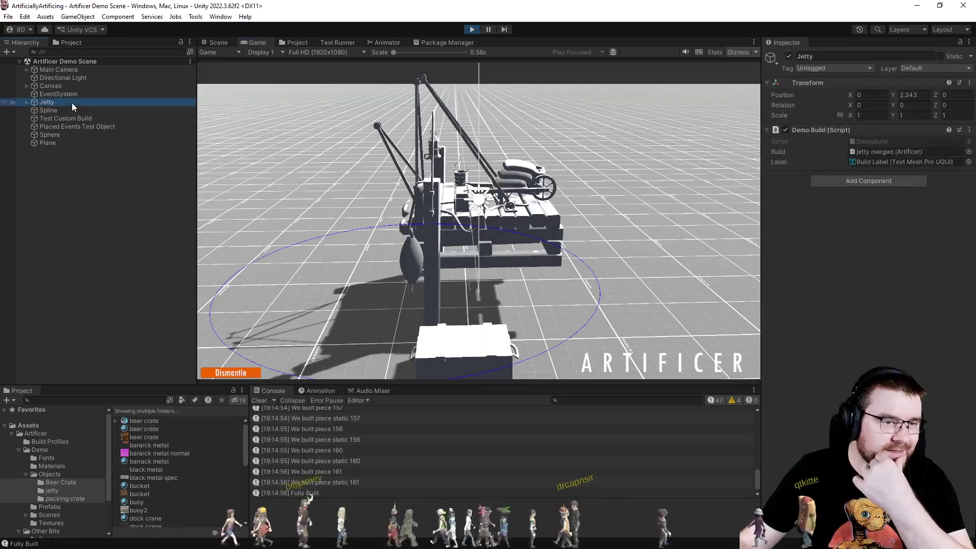
# Frame and orbit the Jetty in the Scene view with scene lighting turned off.
pyautogui.click(219, 42)
pyautogui.moveTo(511, 158)
pyautogui.mouseDown()
pyautogui.moveTo(510, 168)
pyautogui.moveTo(544, 146)
pyautogui.moveTo(553, 155)
pyautogui.moveTo(404, 254)
pyautogui.moveTo(703, 83)
pyautogui.mouseUp()
pyautogui.doubleClick(53, 105)
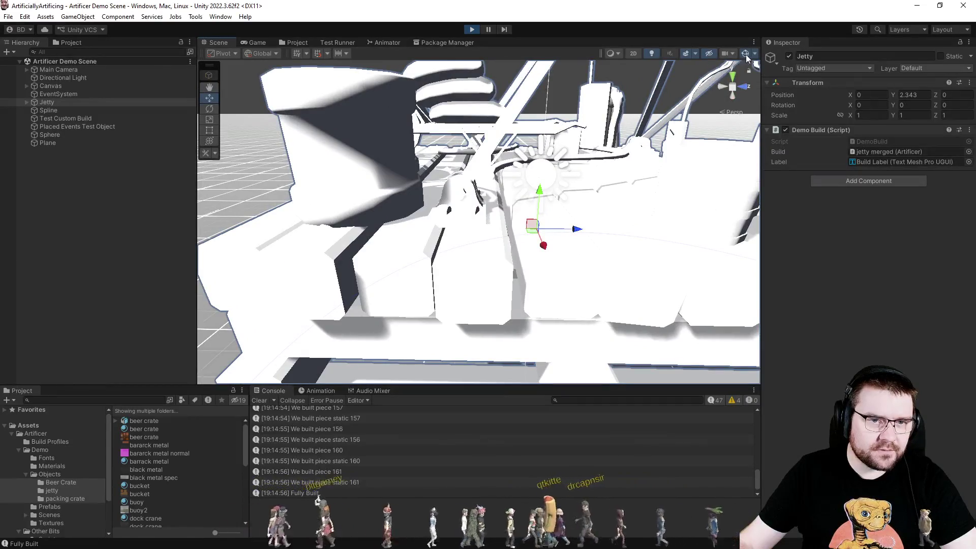
pyautogui.click(656, 51)
pyautogui.moveTo(584, 214)
pyautogui.mouseDown()
pyautogui.moveTo(465, 256)
pyautogui.moveTo(574, 210)
pyautogui.mouseUp()
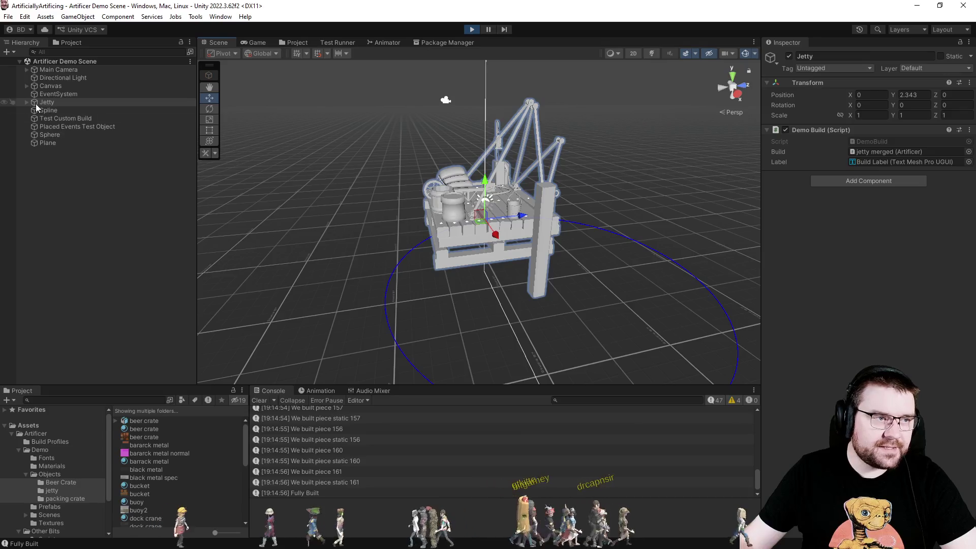
# Select the jetty merged child and review its Artificer Split Options and Build Options.
pyautogui.click(35, 103)
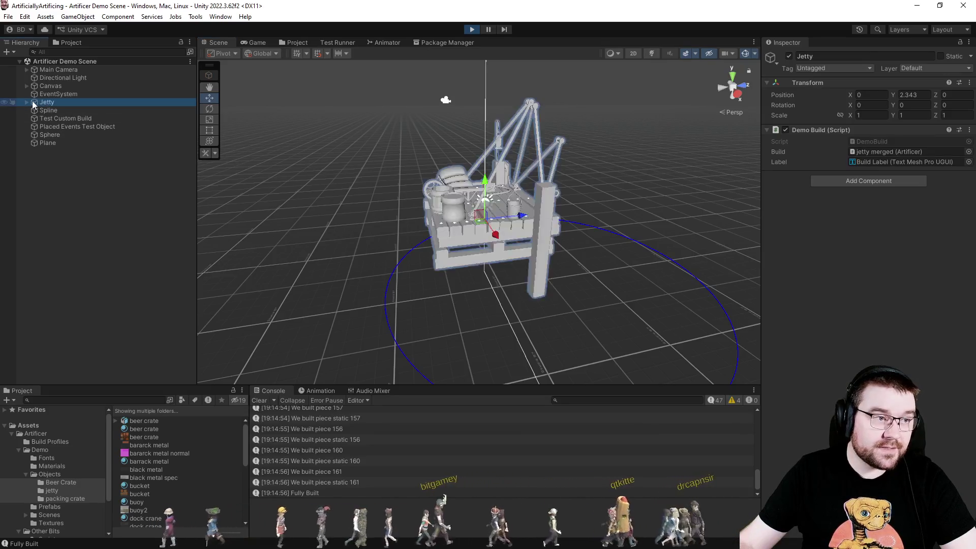
pyautogui.click(27, 102)
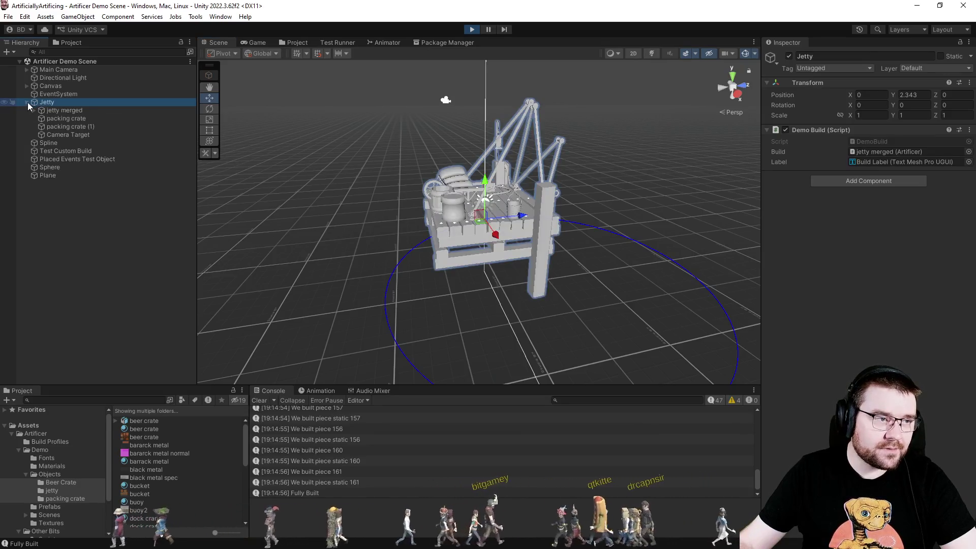
pyautogui.click(74, 109)
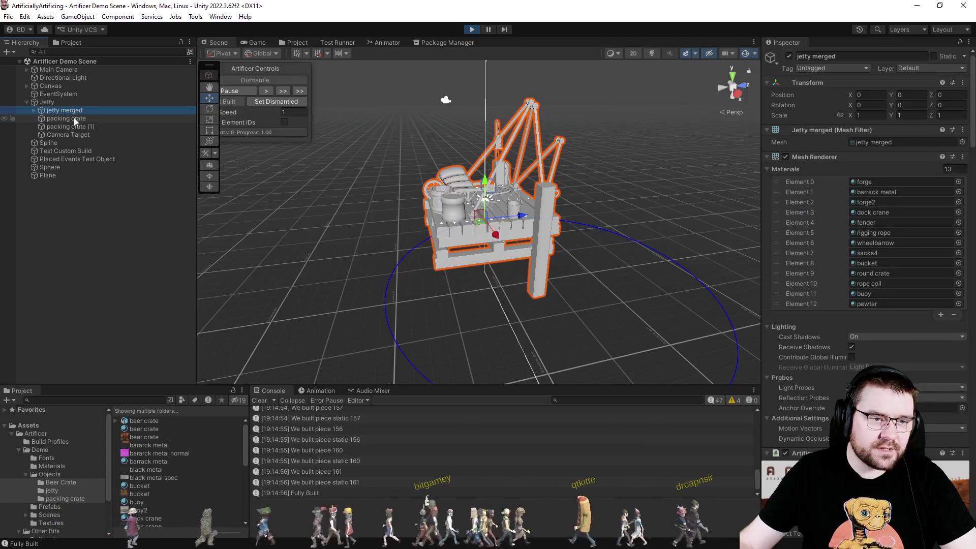
pyautogui.scroll(-10, 813, 356)
pyautogui.scroll(-8, 812, 346)
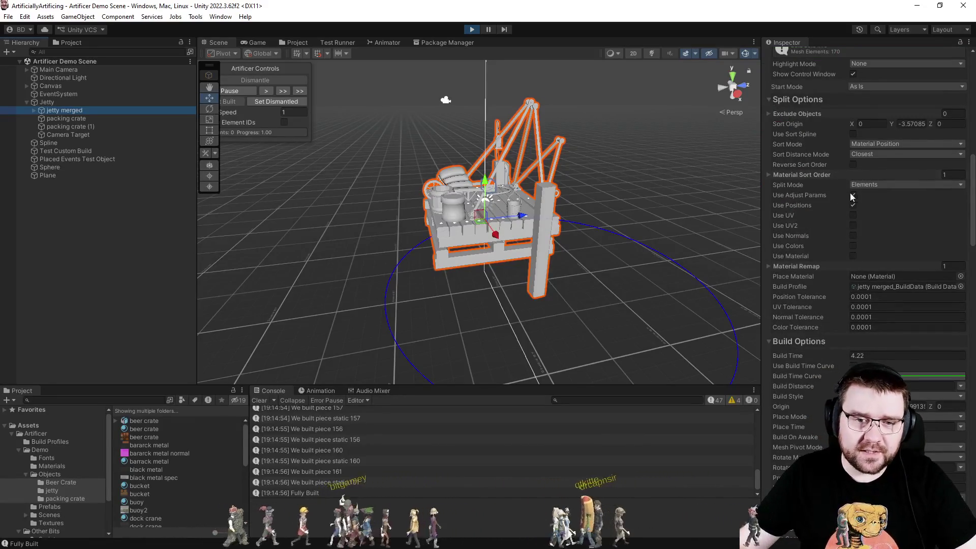
pyautogui.scroll(6, 867, 260)
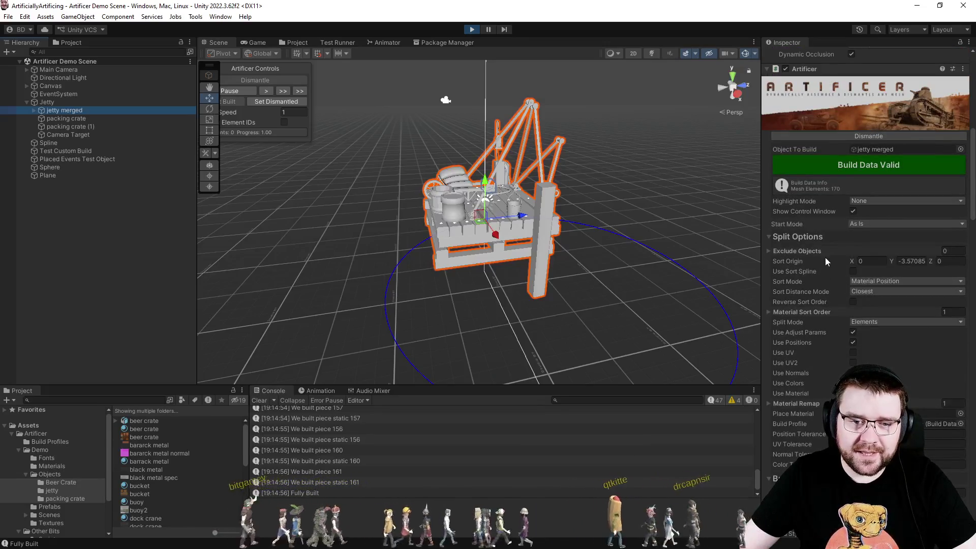
pyautogui.click(793, 236)
pyautogui.click(791, 236)
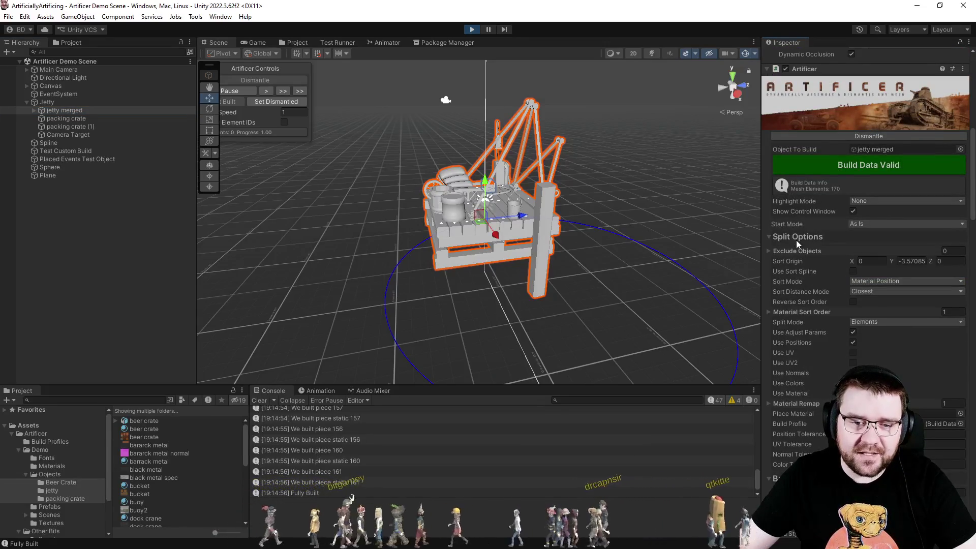
pyautogui.scroll(-1, 816, 305)
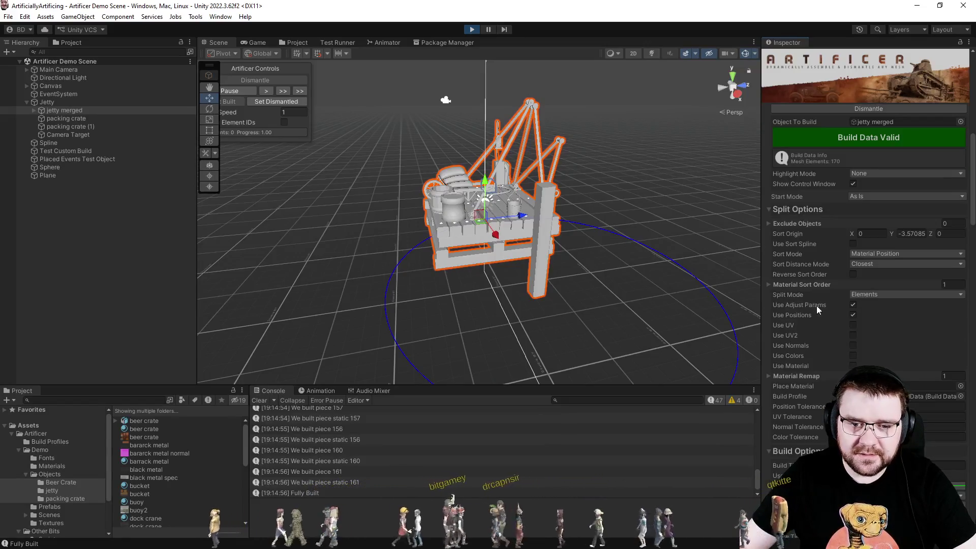
pyautogui.scroll(-3, 814, 307)
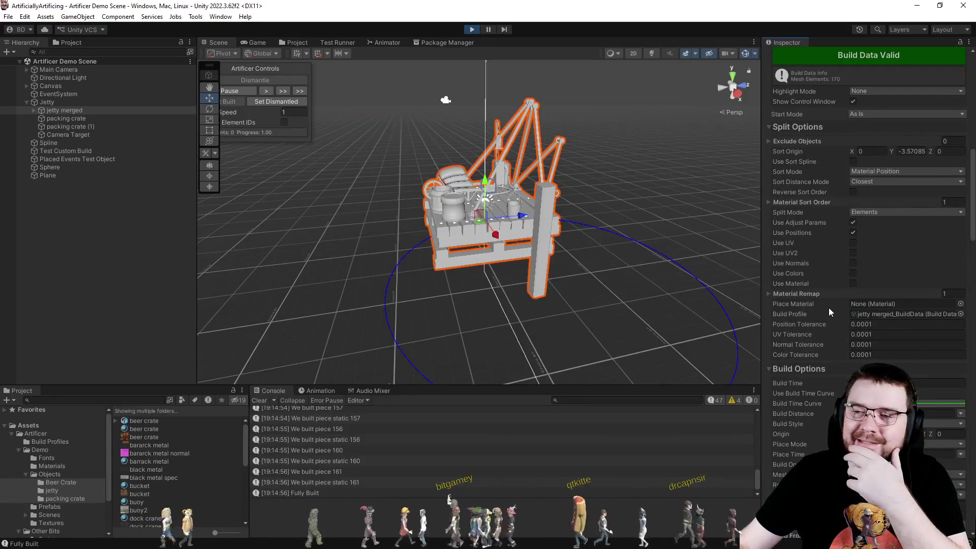
pyautogui.scroll(-2, 831, 287)
pyautogui.scroll(-7, 816, 290)
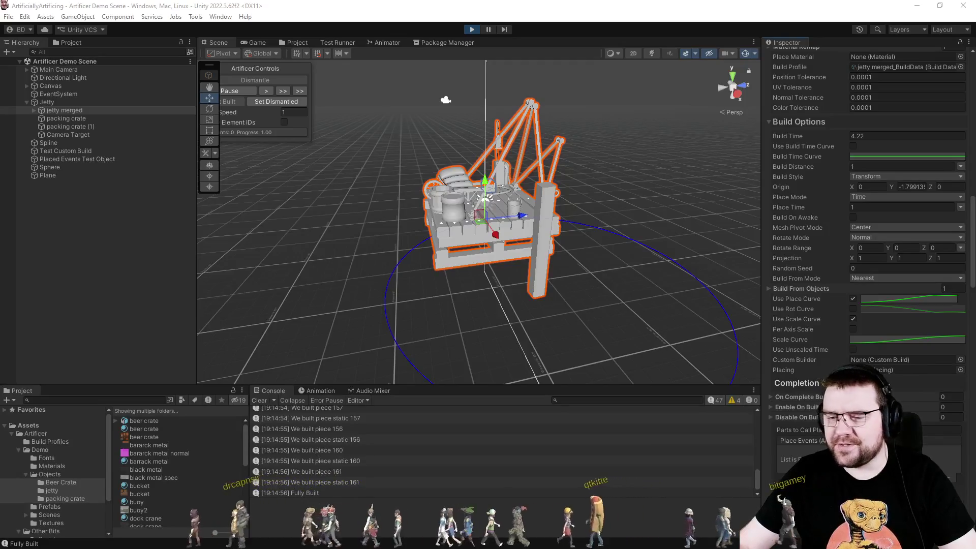
pyautogui.moveTo(697, 379)
pyautogui.mouseDown()
pyautogui.moveTo(617, 274)
pyautogui.moveTo(422, 273)
pyautogui.moveTo(530, 285)
pyautogui.mouseUp()
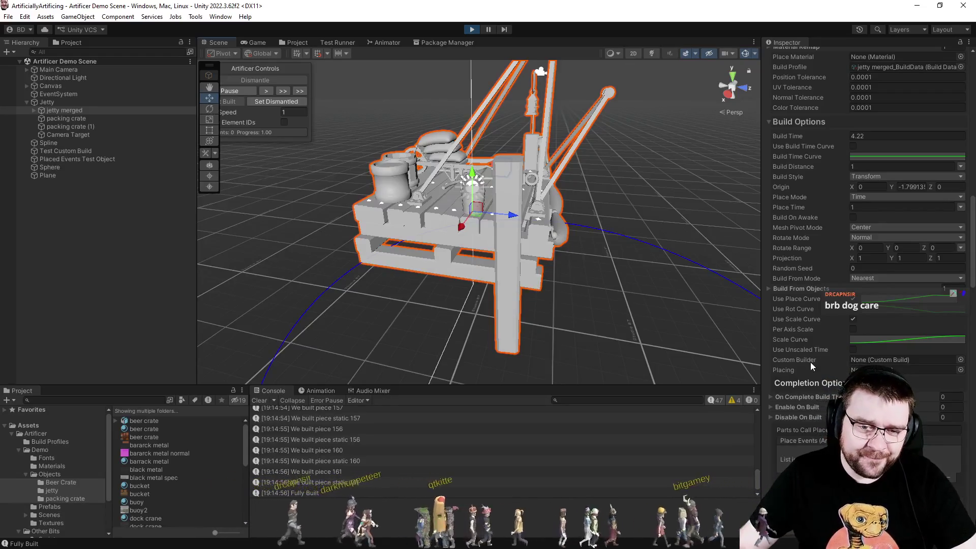
pyautogui.scroll(-6, 795, 358)
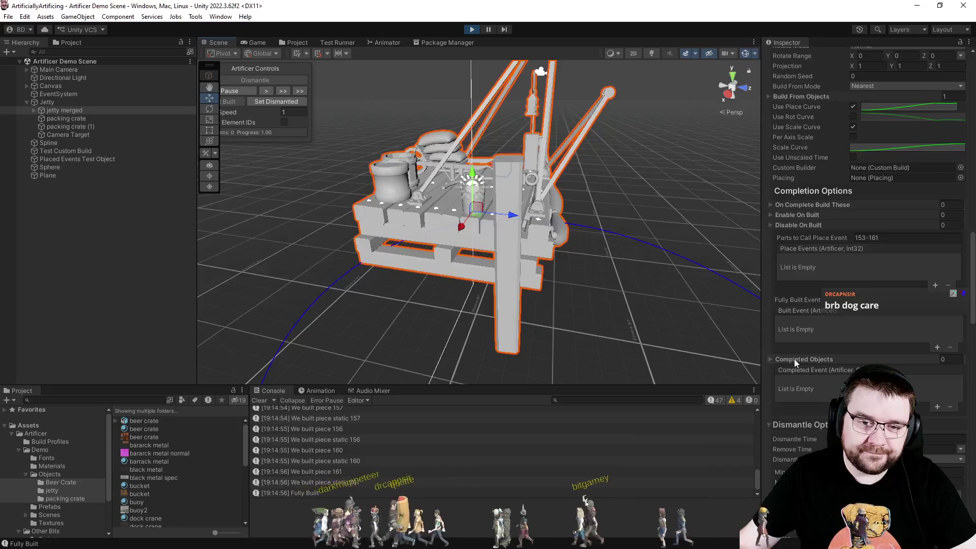
pyautogui.scroll(-8, 794, 359)
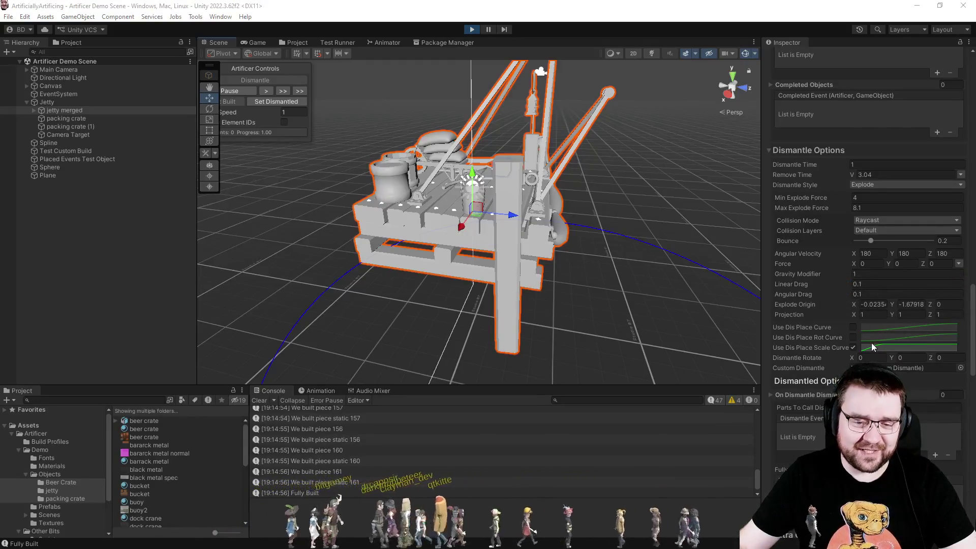
pyautogui.scroll(-15, 872, 336)
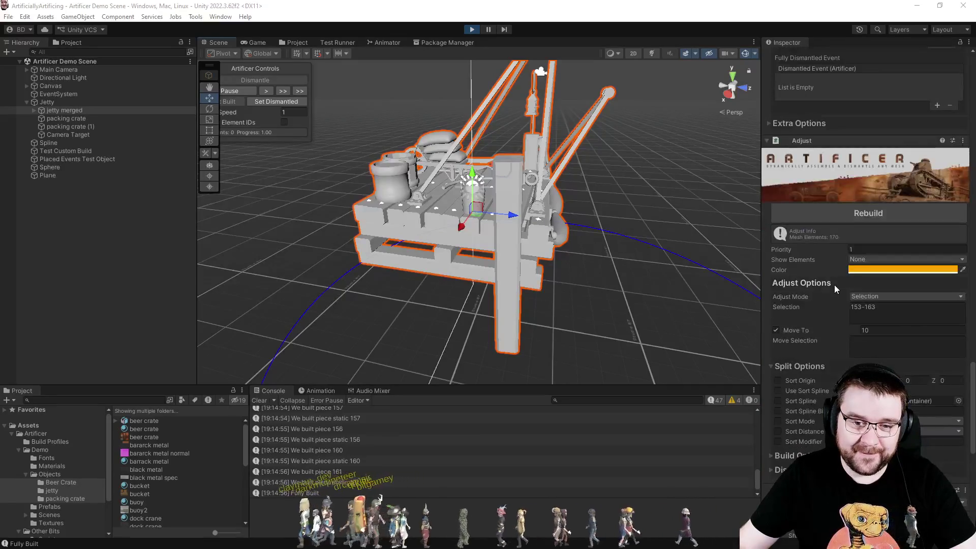
pyautogui.scroll(-3, 824, 297)
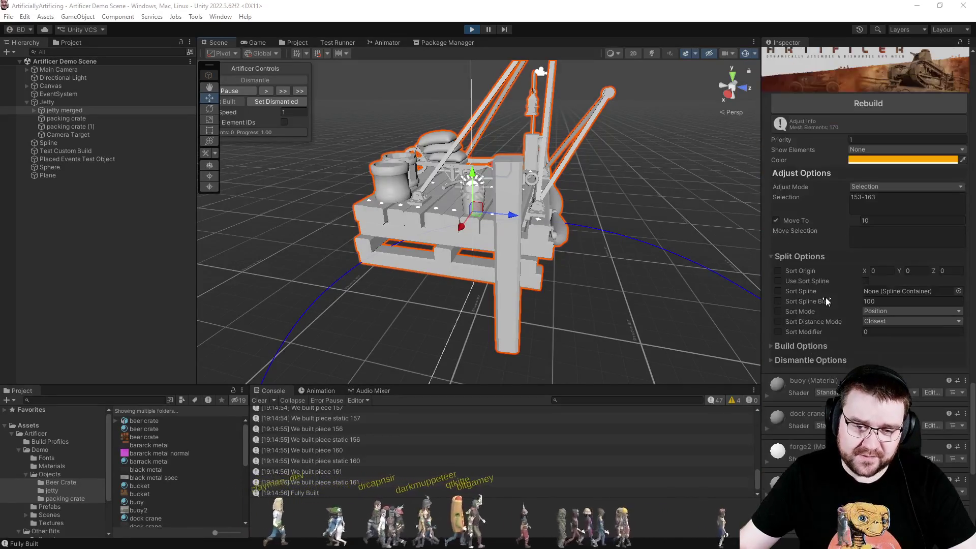
# Set the Adjust component's Dismantle Style to Explode.
pyautogui.scroll(-2, 826, 297)
pyautogui.click(791, 306)
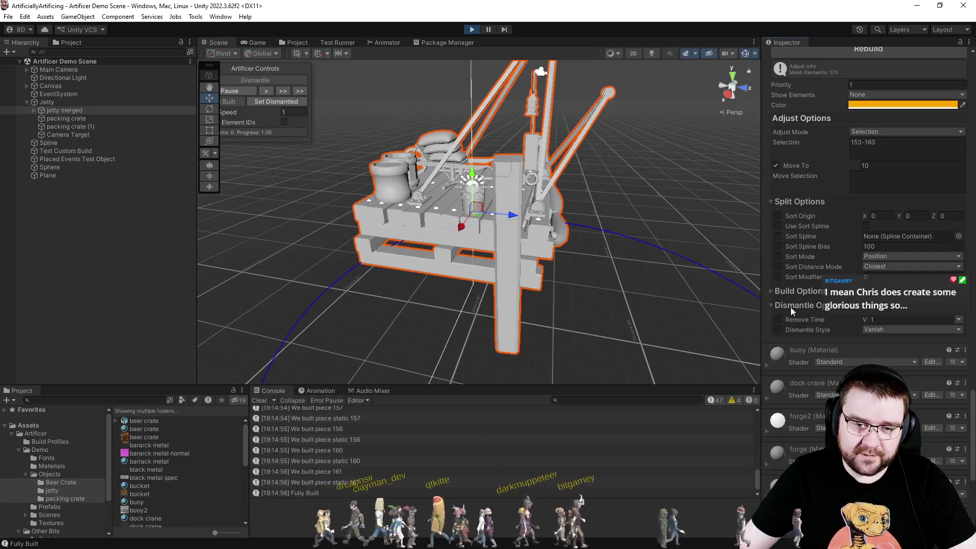
pyautogui.click(866, 329)
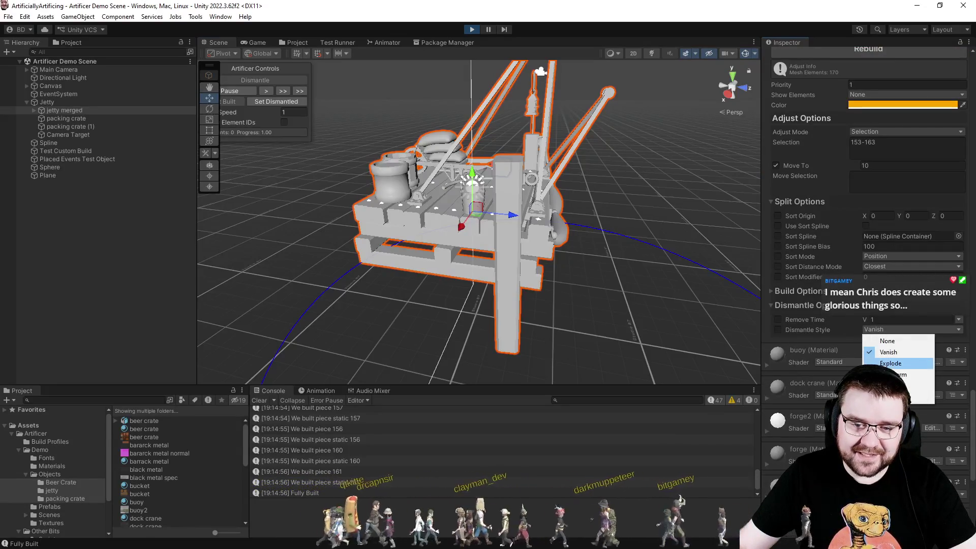
pyautogui.click(891, 363)
# In the Game view, dismantle and rebuild the jetty, tick the Dismantle Style override, and dismantle again.
pyautogui.click(259, 42)
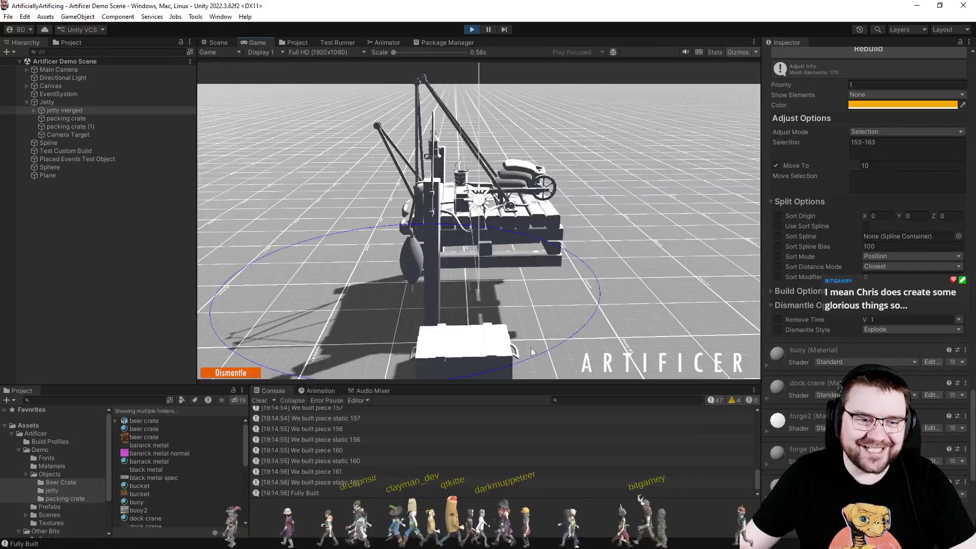
pyautogui.click(243, 375)
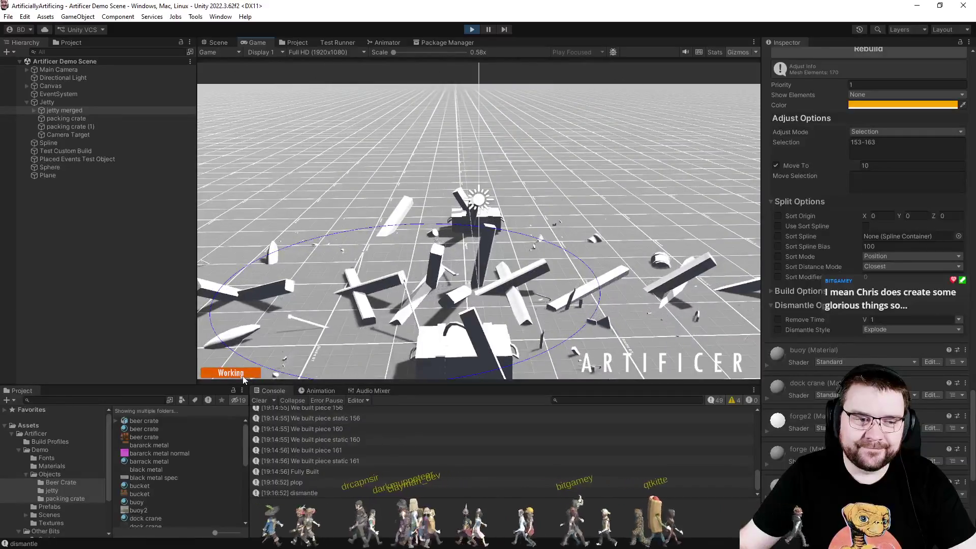
pyautogui.click(243, 377)
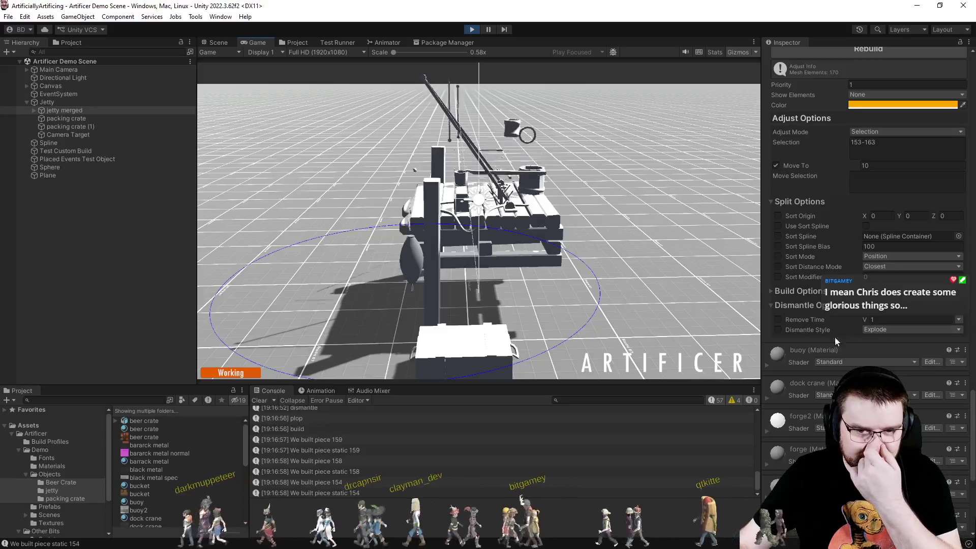
pyautogui.click(778, 330)
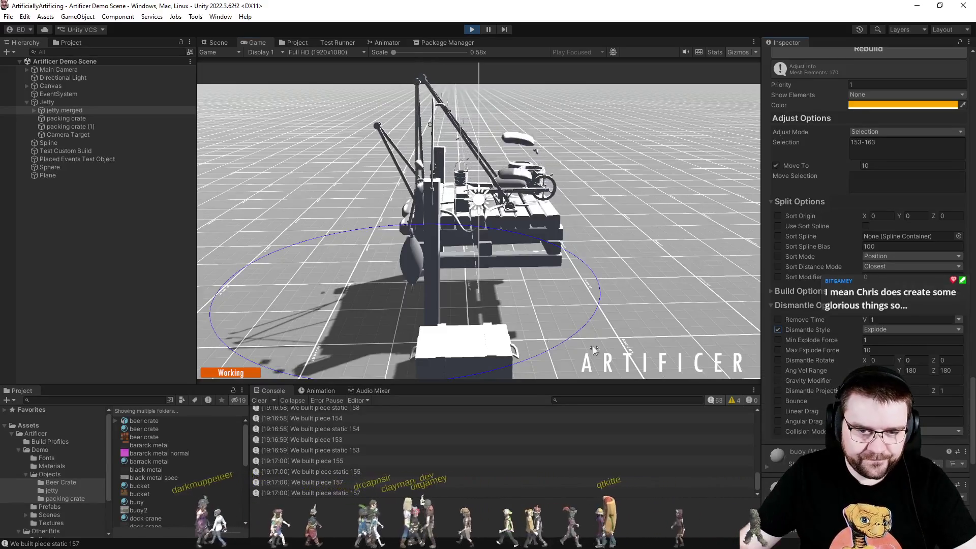
pyautogui.click(243, 374)
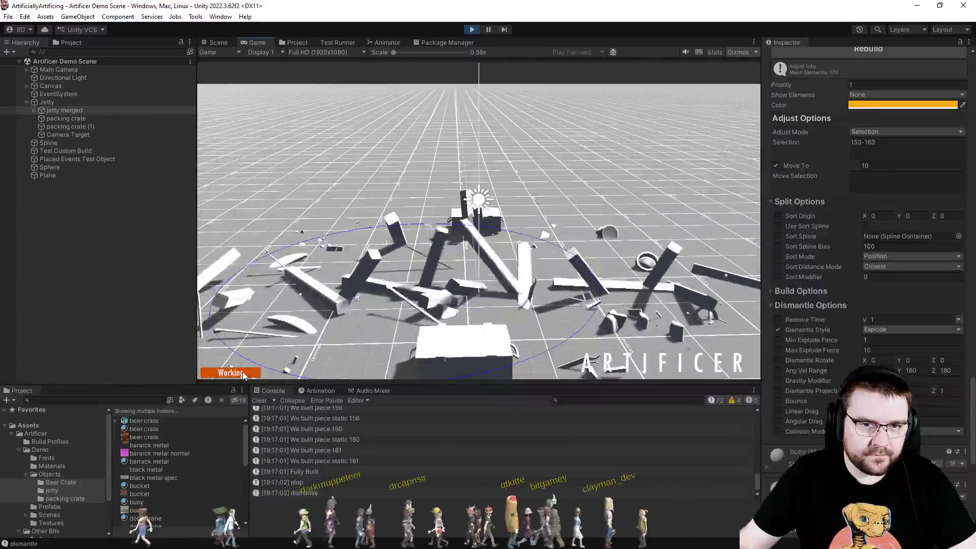
pyautogui.scroll(6, 830, 276)
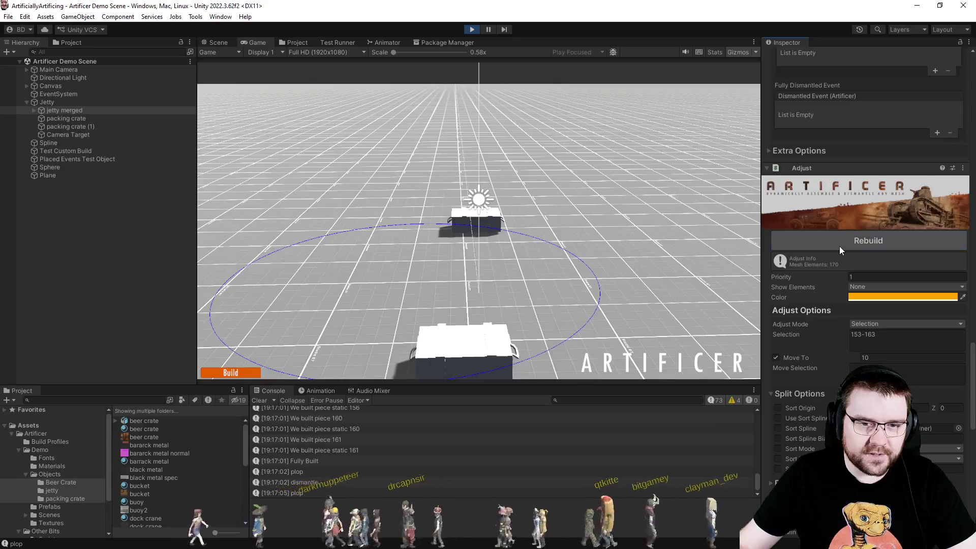
pyautogui.click(238, 371)
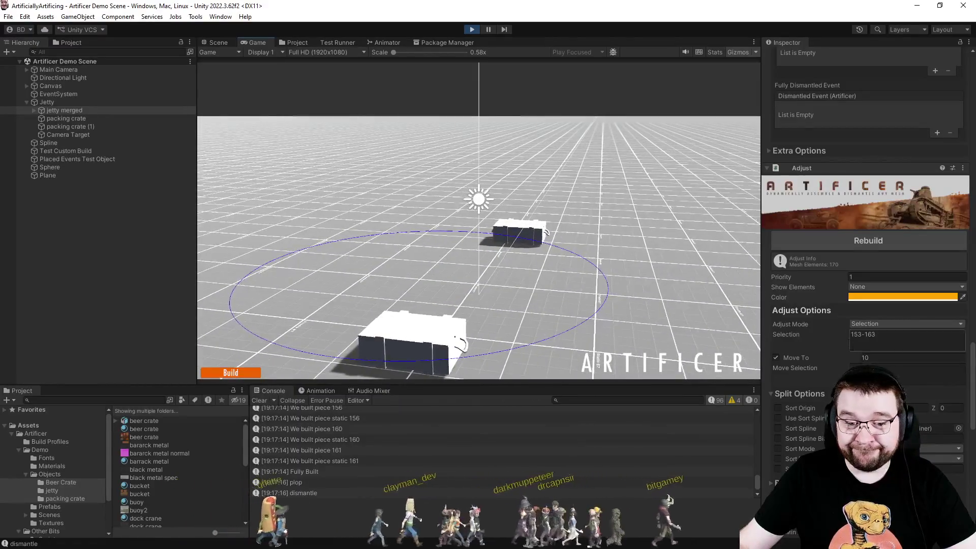
pyautogui.scroll(10, 829, 332)
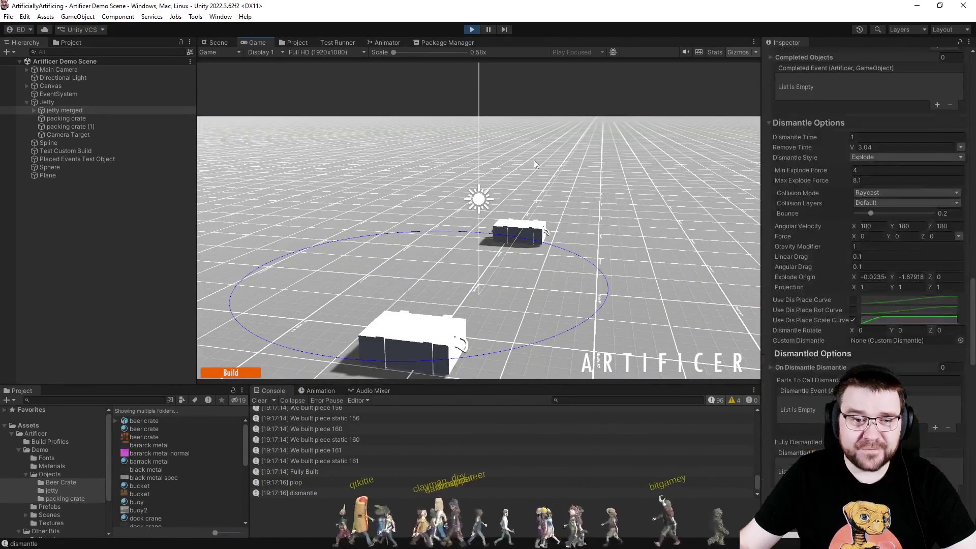
# Stop Play mode and set the Artificer dismantle Bounce to 0.207.
pyautogui.hotkey('ctrl', 'p')
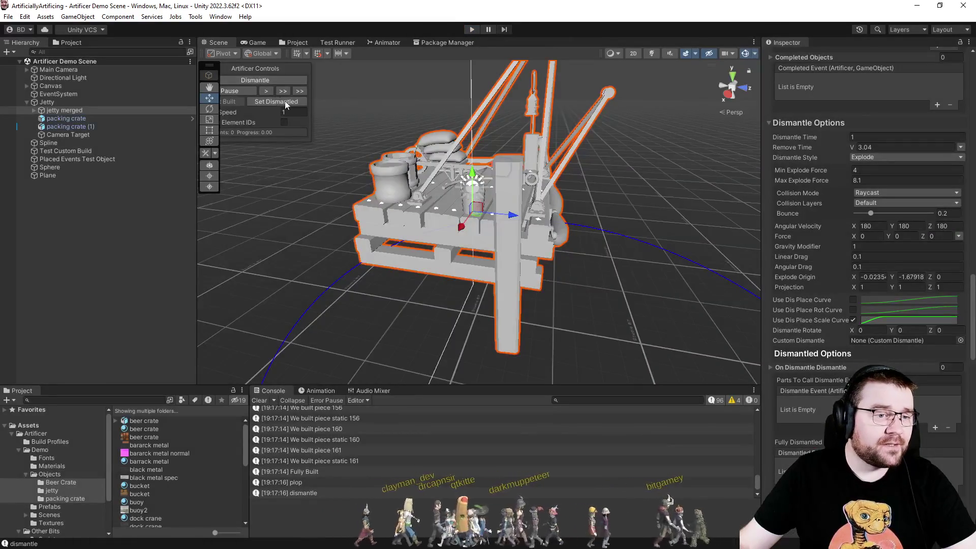
pyautogui.scroll(15, 823, 331)
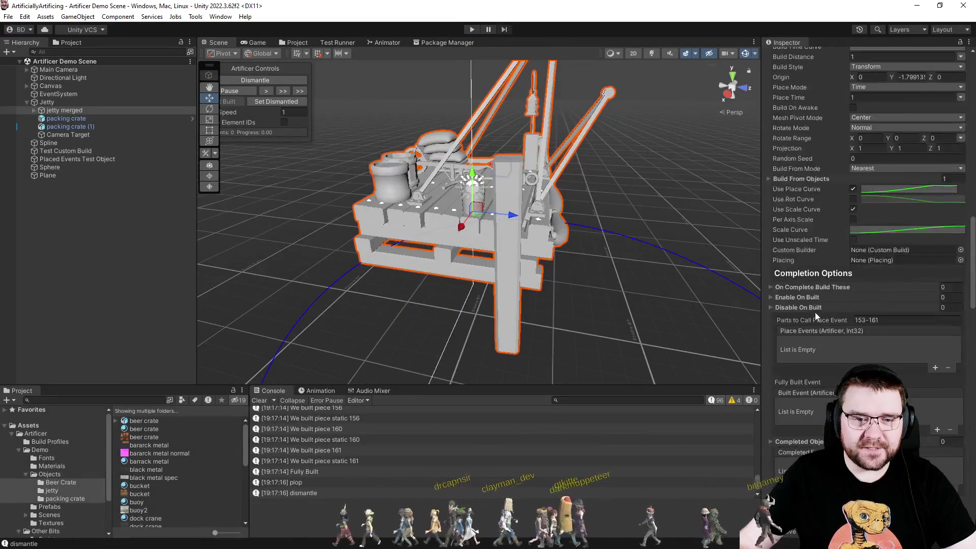
pyautogui.scroll(4, 815, 310)
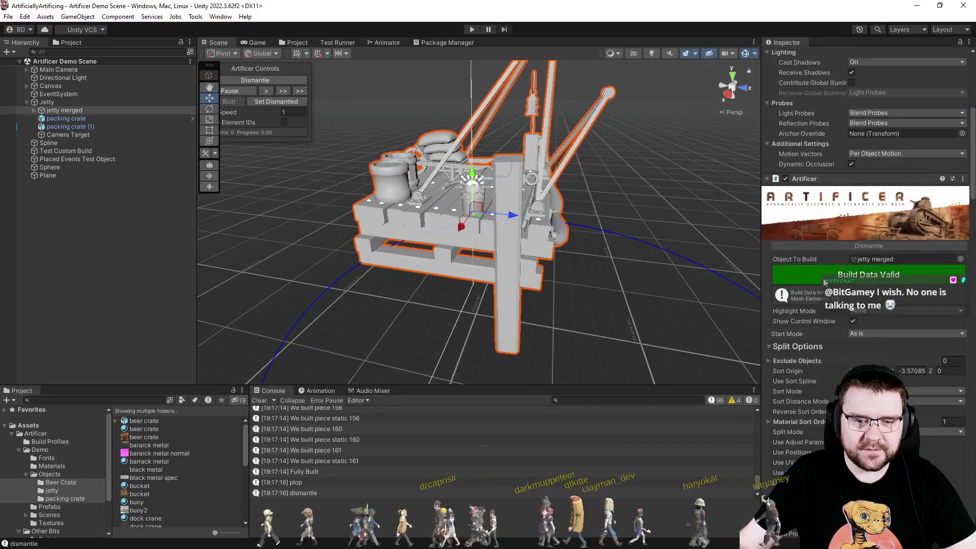
pyautogui.scroll(-18, 814, 298)
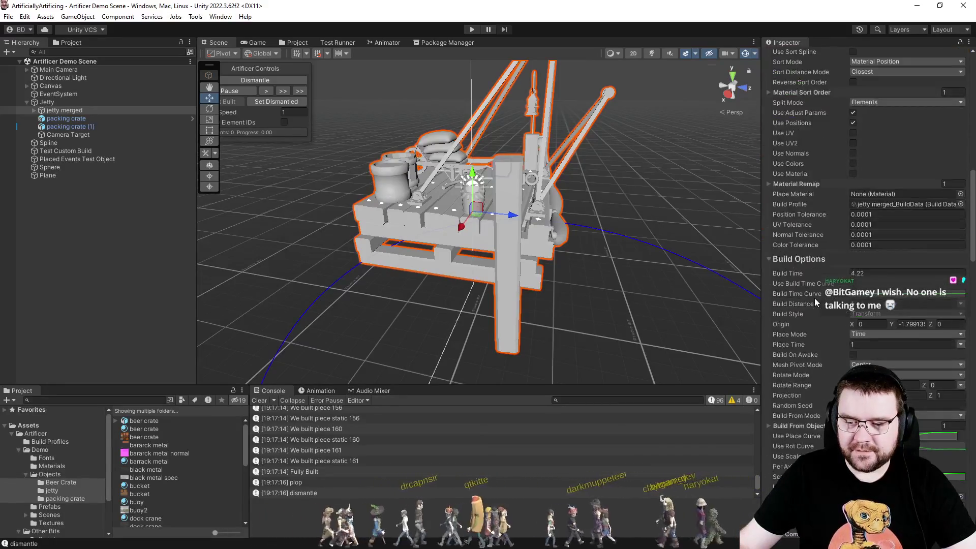
pyautogui.scroll(-20, 815, 298)
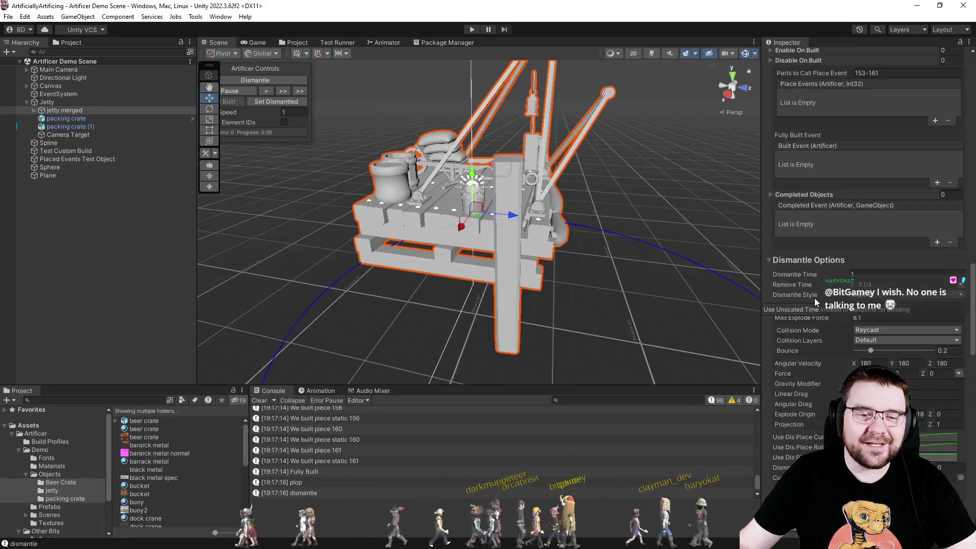
pyautogui.scroll(14, 814, 300)
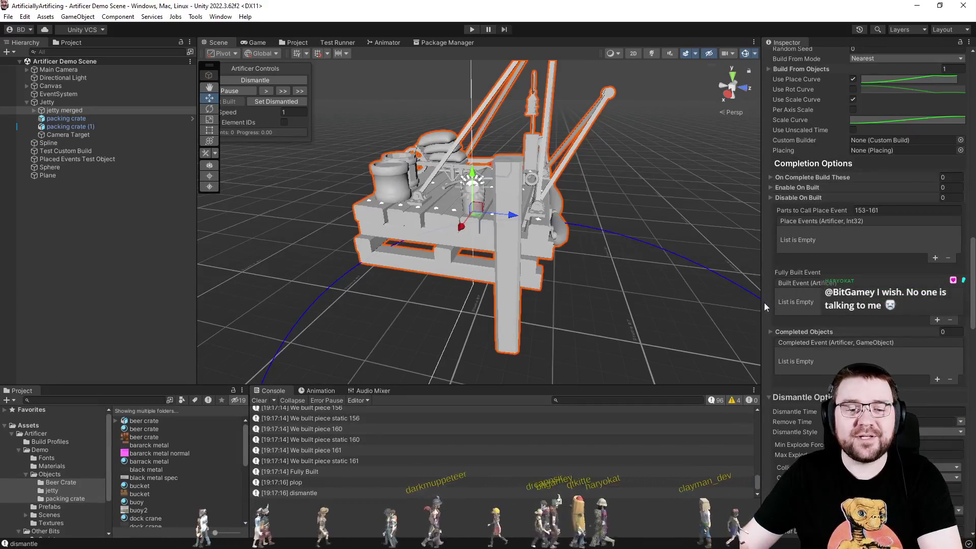
pyautogui.scroll(-14, 768, 397)
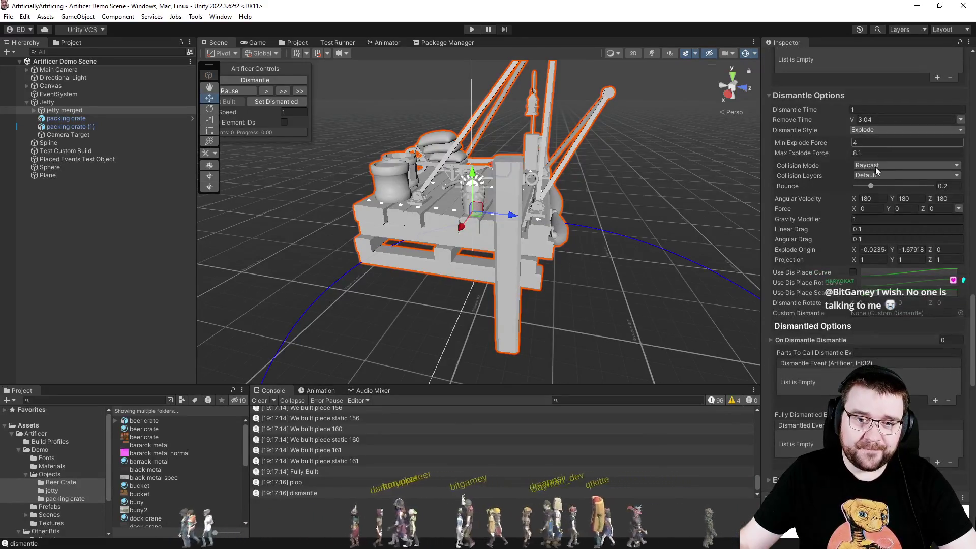
pyautogui.click(871, 186)
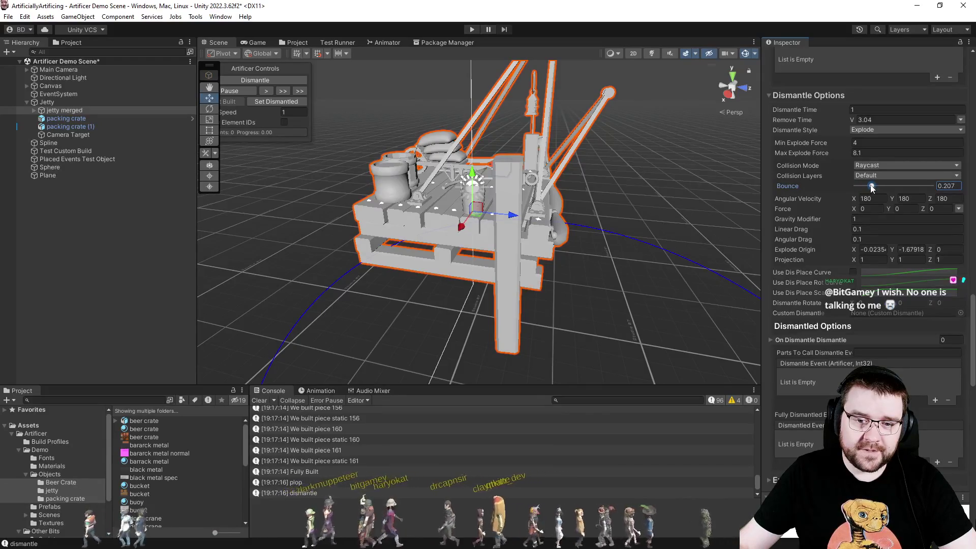
# Expand the Adjust component's Dismantle Options and tick its Dismantle Style override.
pyautogui.scroll(-11, 808, 231)
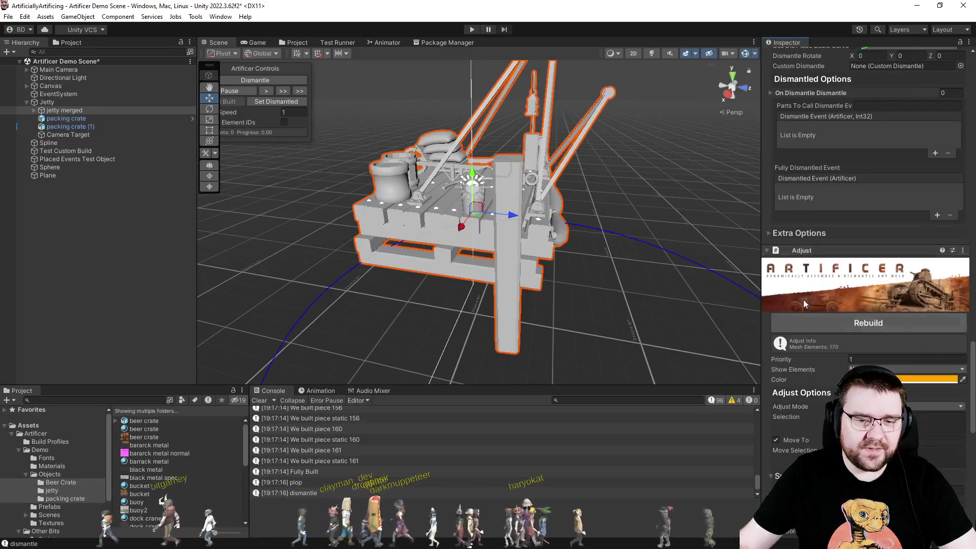
pyautogui.scroll(-5, 804, 300)
pyautogui.scroll(-4, 805, 300)
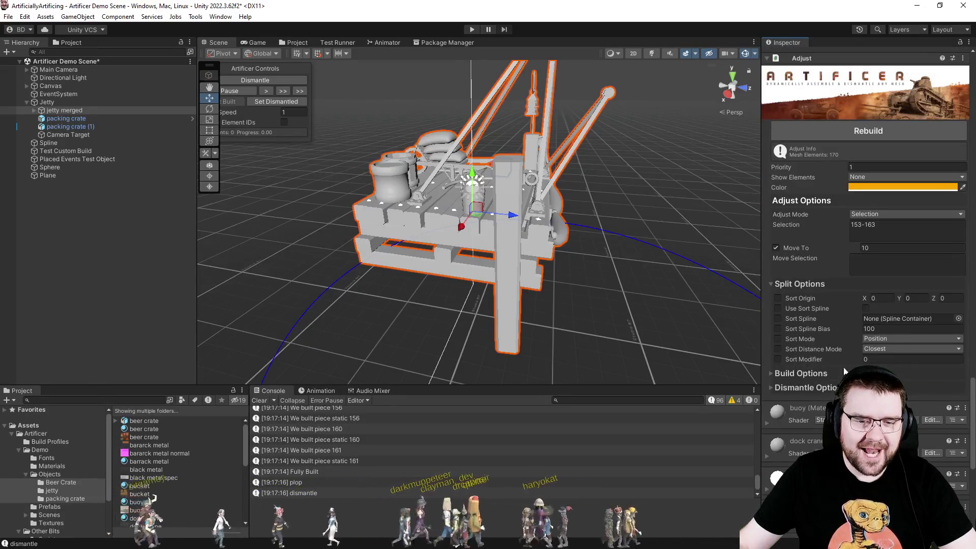
pyautogui.click(824, 390)
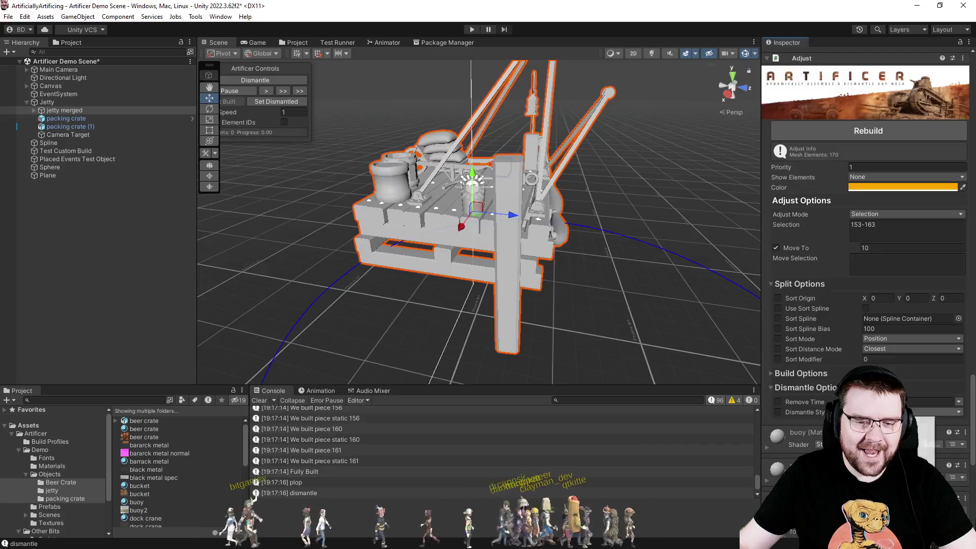
pyautogui.click(777, 413)
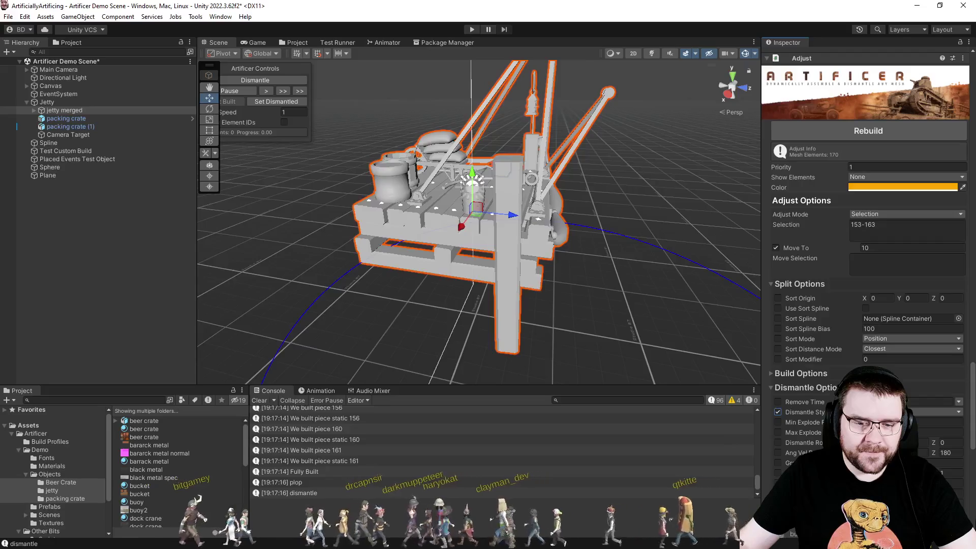
pyautogui.scroll(15, 864, 254)
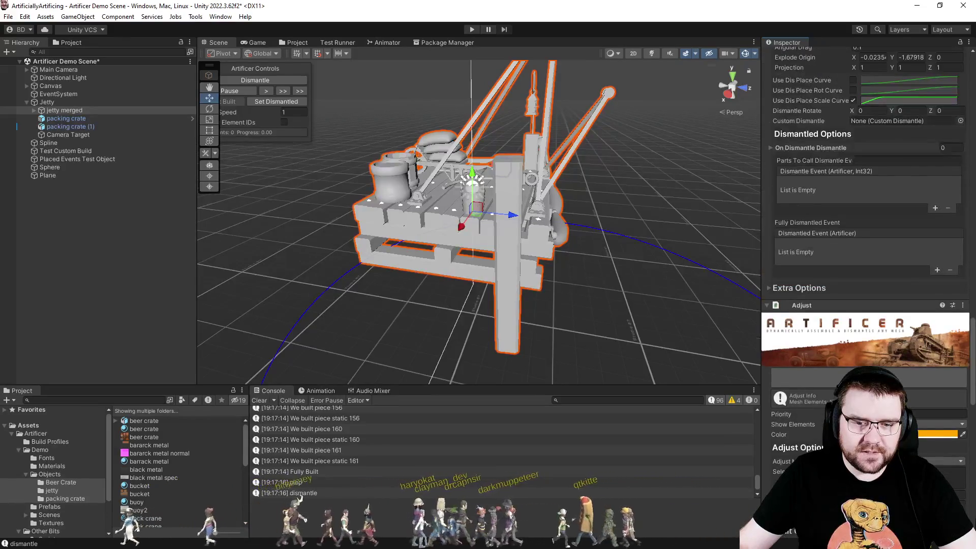
pyautogui.scroll(1, 842, 245)
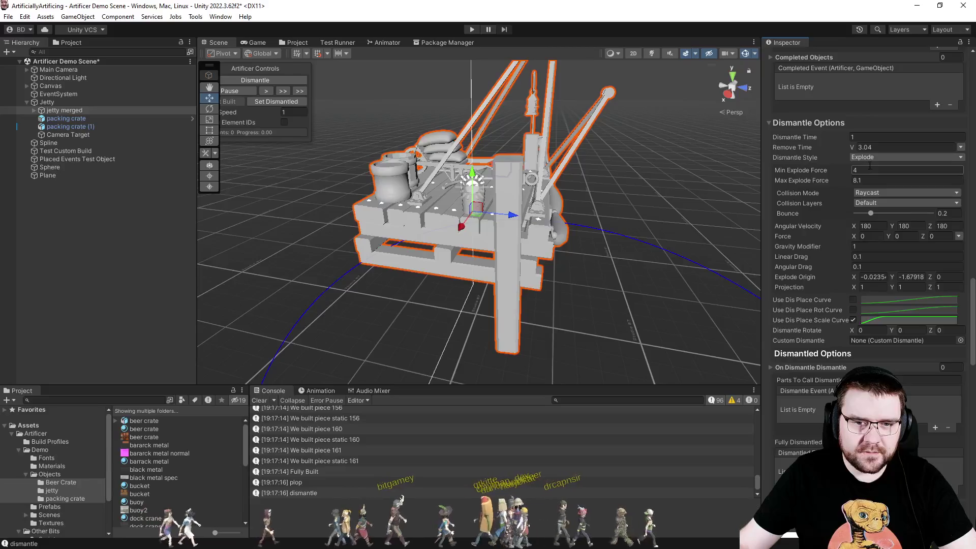
pyautogui.scroll(-11, 823, 361)
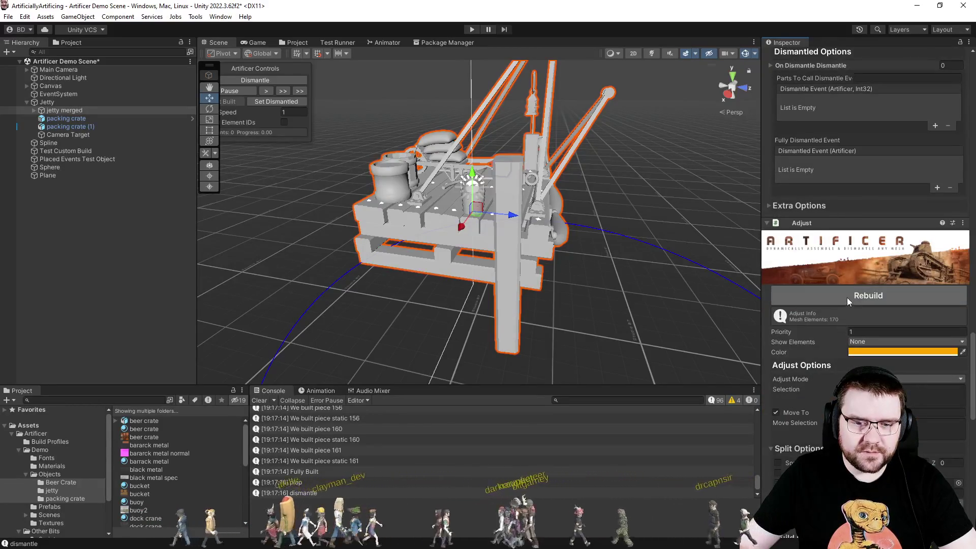
pyautogui.scroll(15, 975, 374)
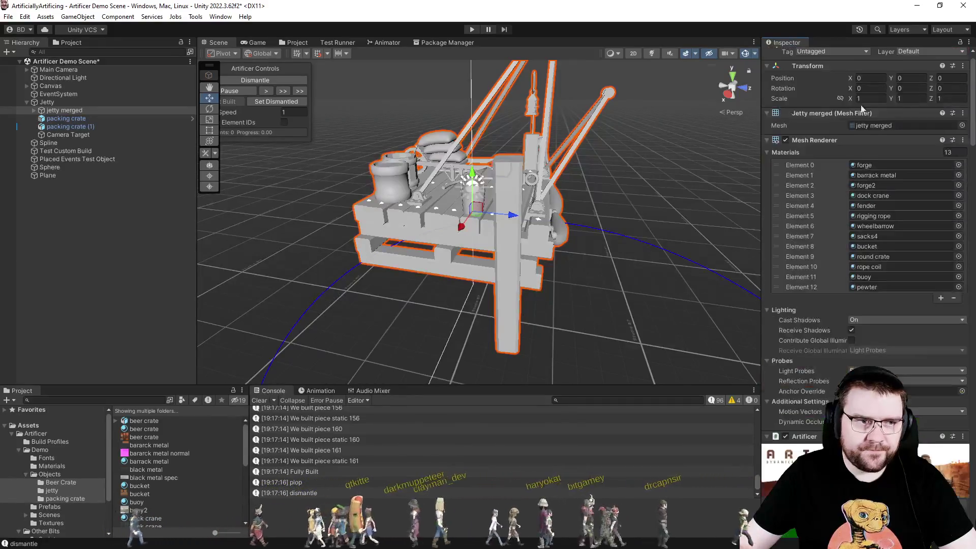
# Run Dismantle, Assemble, Set Dismantled and Dismantle from Artificer Controls, watching the jetty explode apart.
pyautogui.click(255, 83)
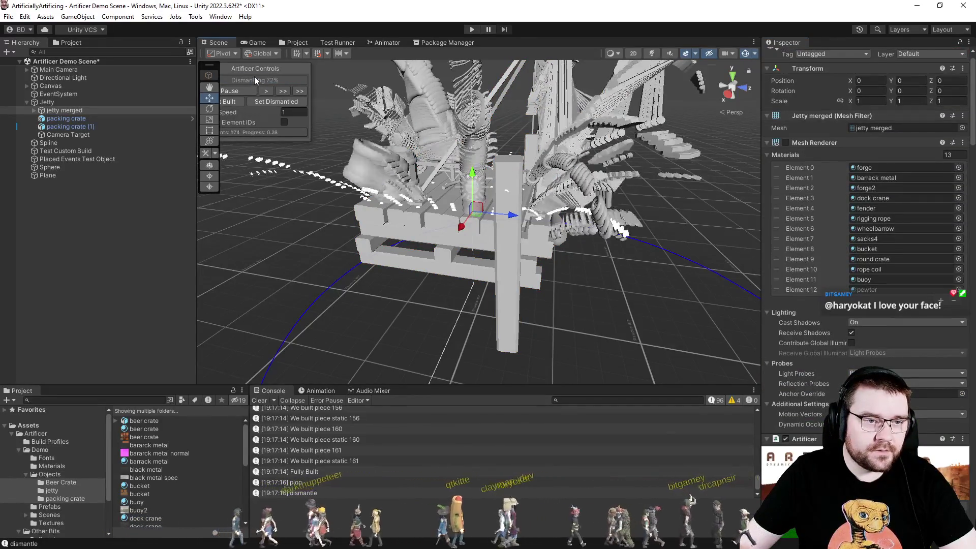
pyautogui.scroll(-10, 625, 265)
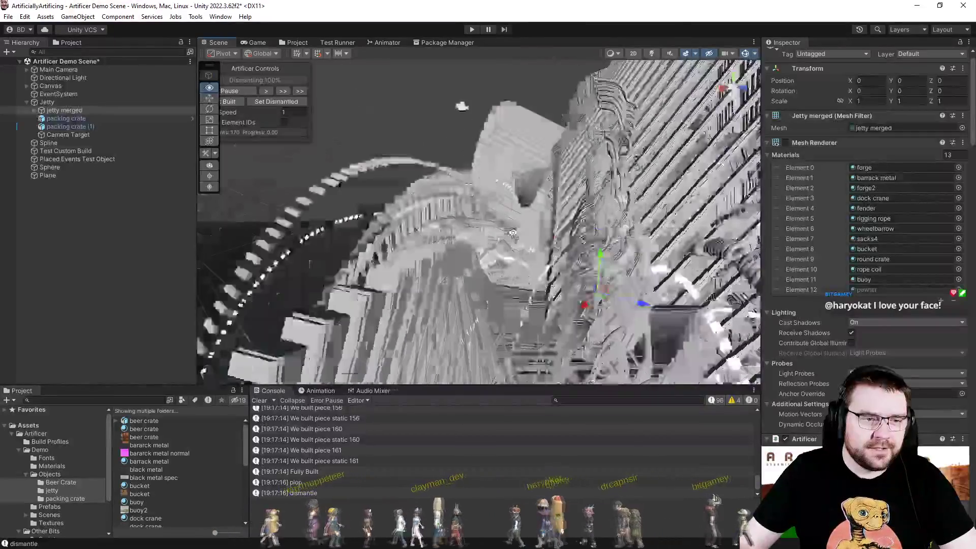
pyautogui.scroll(8, 559, 236)
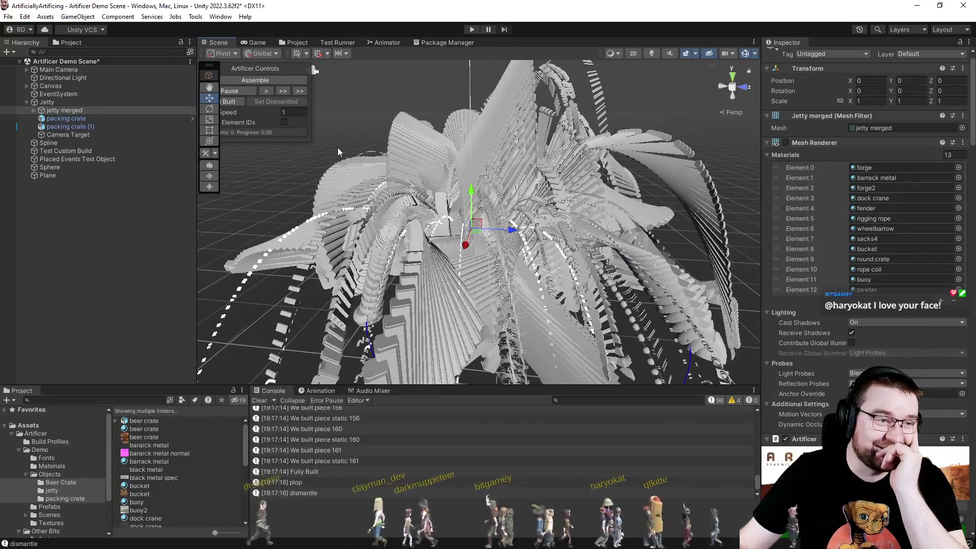
pyautogui.click(276, 80)
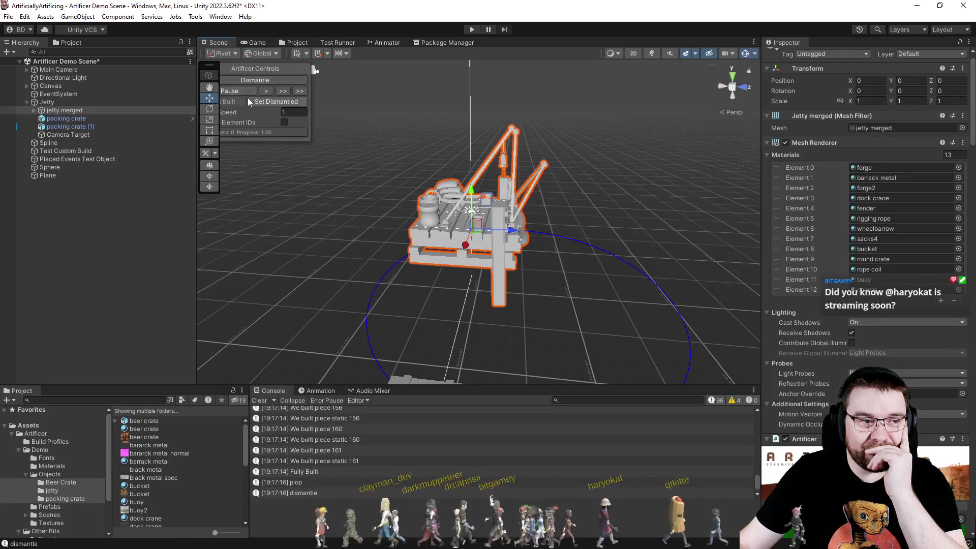
pyautogui.moveTo(253, 70); pyautogui.dragTo(270, 65)
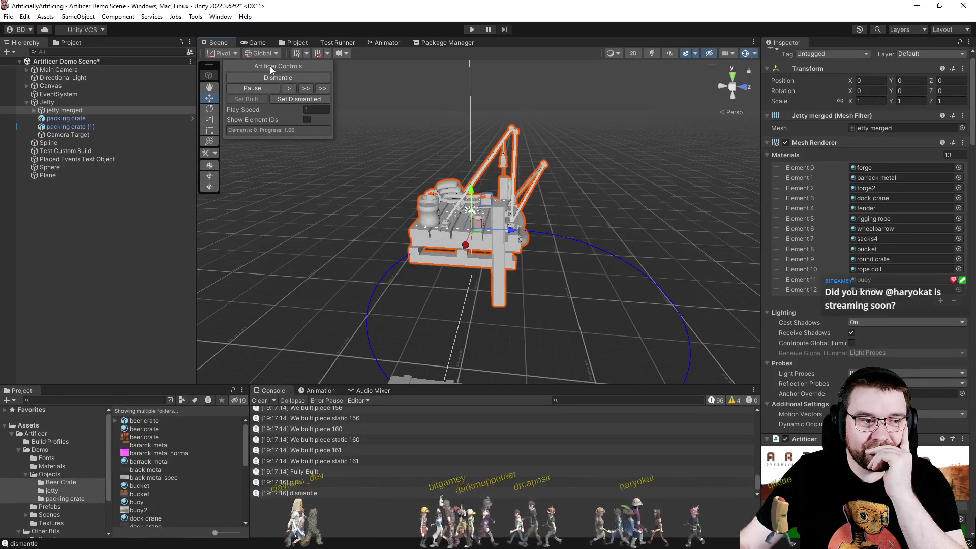
pyautogui.click(276, 96)
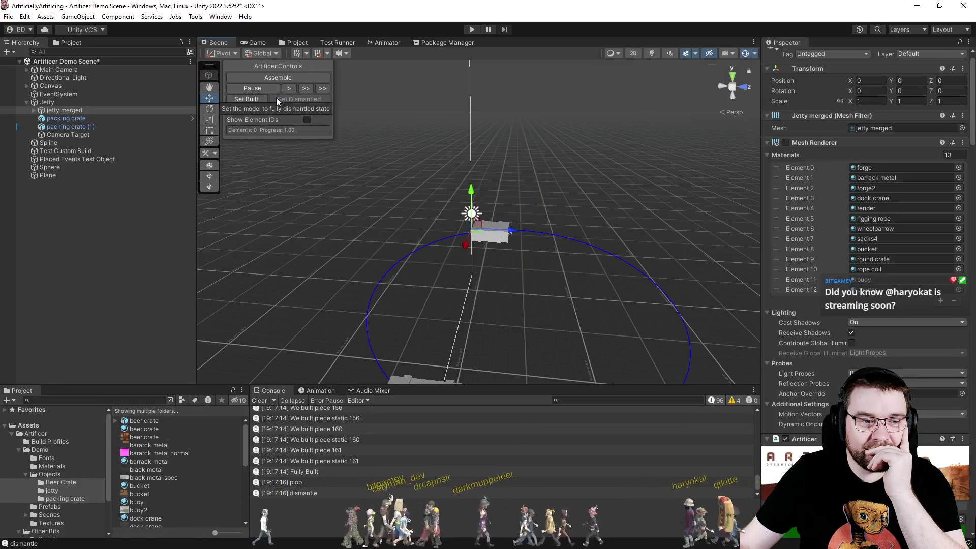
pyautogui.click(261, 82)
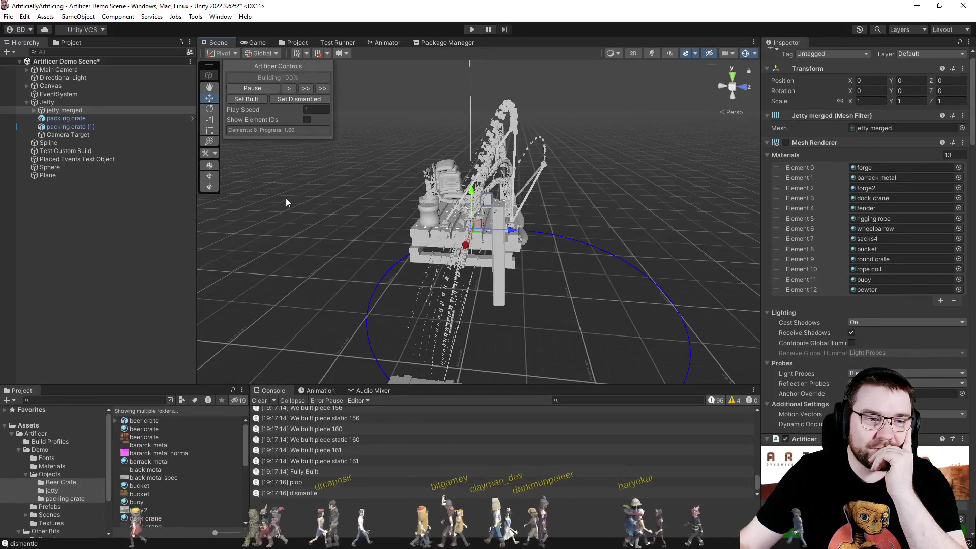
pyautogui.click(270, 78)
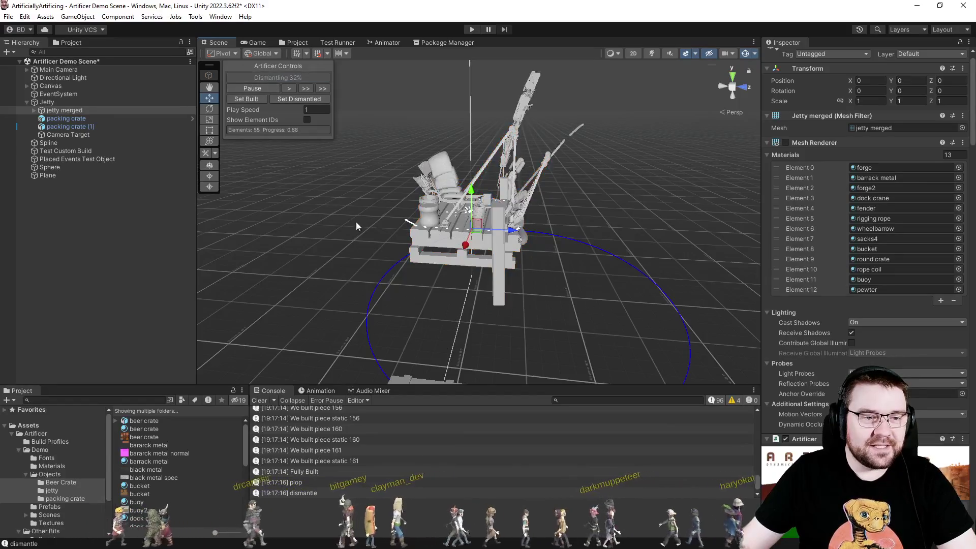
pyautogui.moveTo(413, 248); pyautogui.dragTo(787, 248)
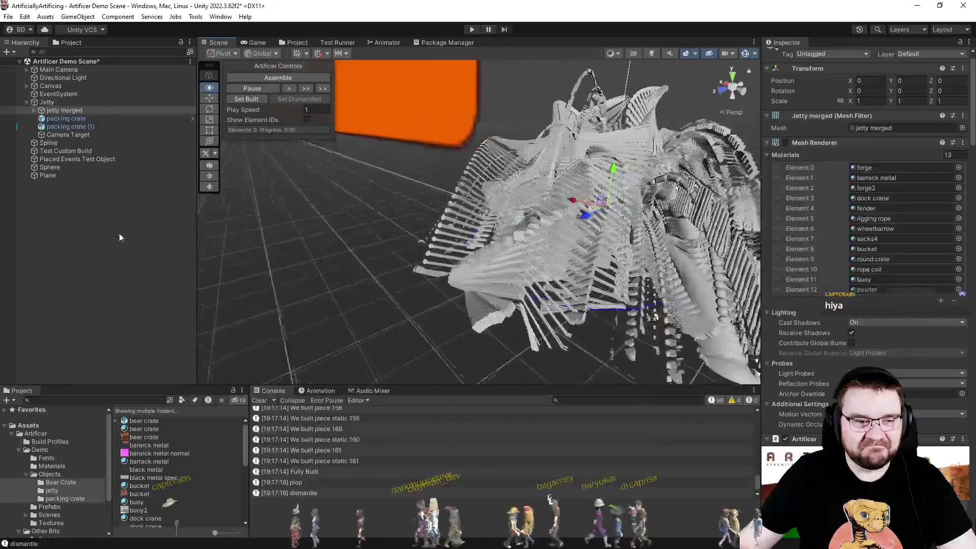
pyautogui.press('w')
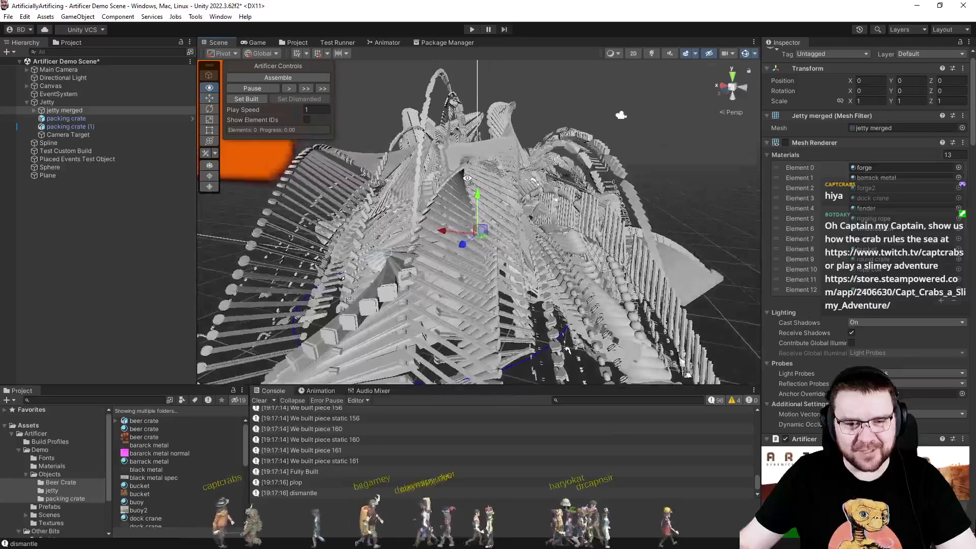
# Collapse the jetty's Materials list, Mesh Renderer and Mesh Filter components.
pyautogui.click(789, 156)
pyautogui.click(803, 142)
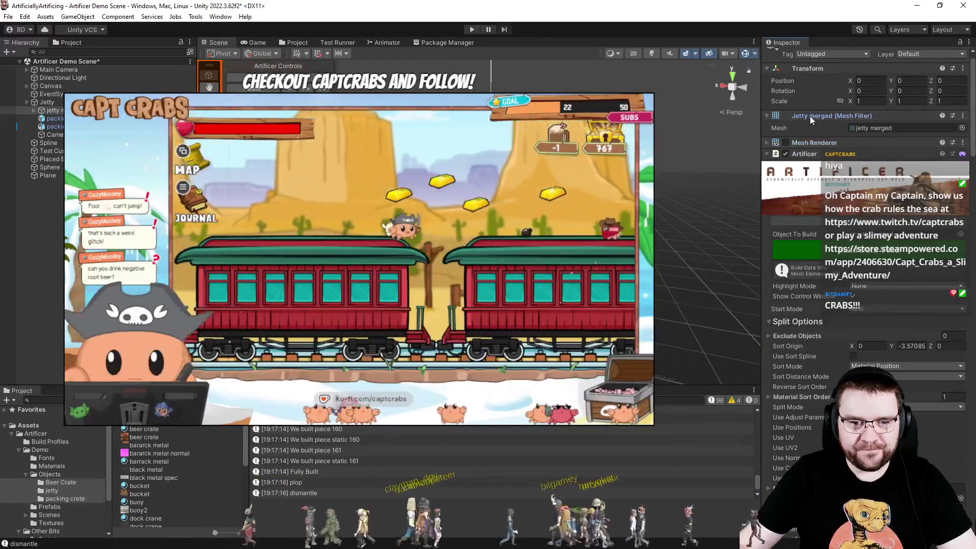
pyautogui.click(810, 116)
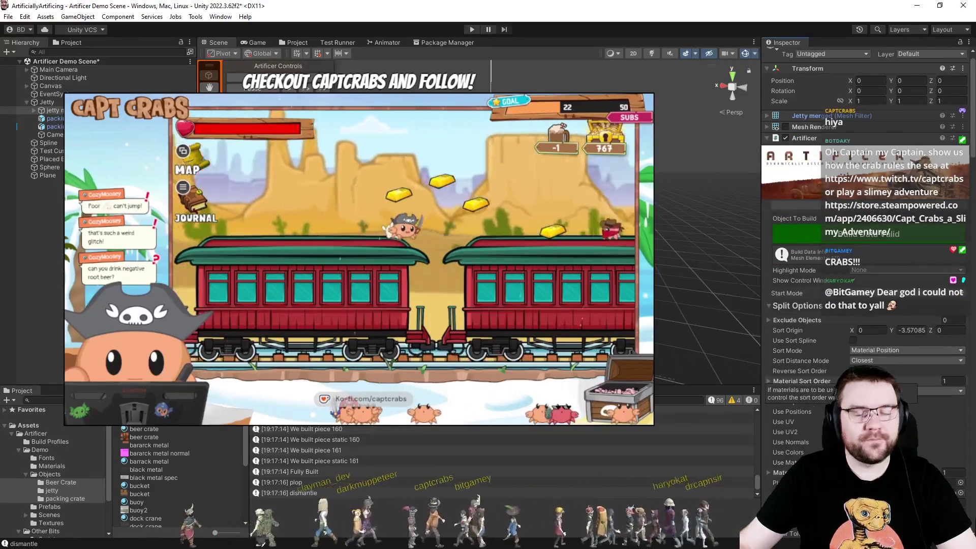
pyautogui.scroll(-2, 864, 254)
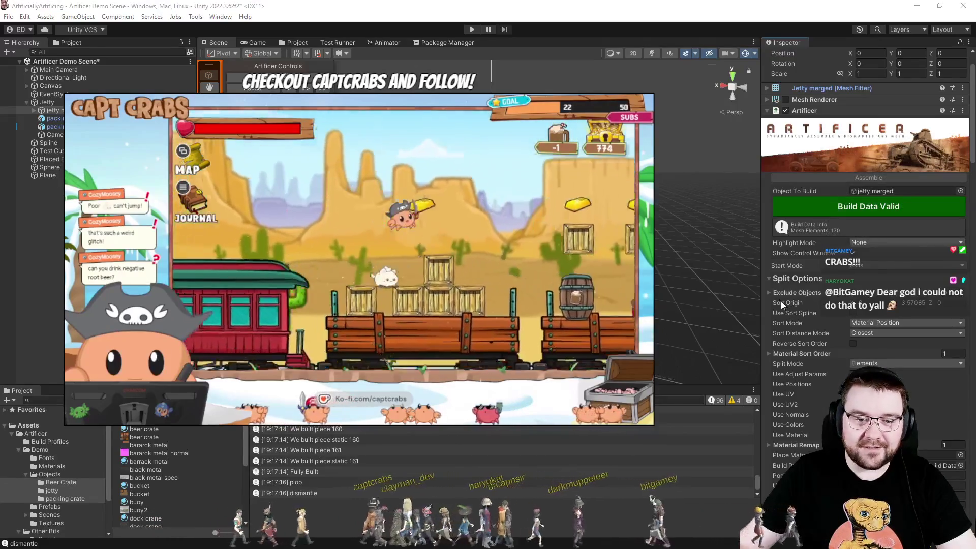
# Expand and fold the Artificer's Exclude Objects list, then move further down its settings.
pyautogui.click(766, 292)
pyautogui.click(767, 292)
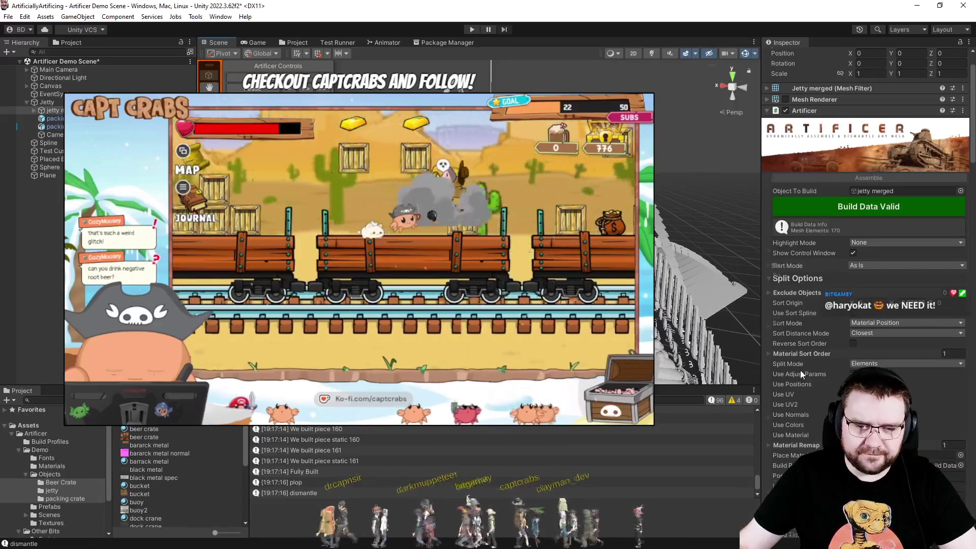
pyautogui.scroll(-3, 801, 369)
pyautogui.scroll(-3, 801, 368)
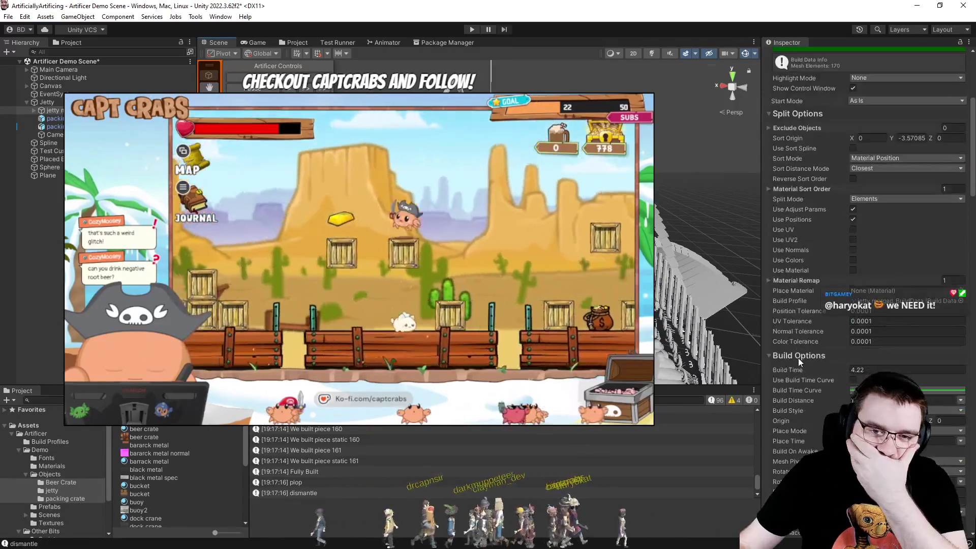
pyautogui.scroll(-2, 798, 354)
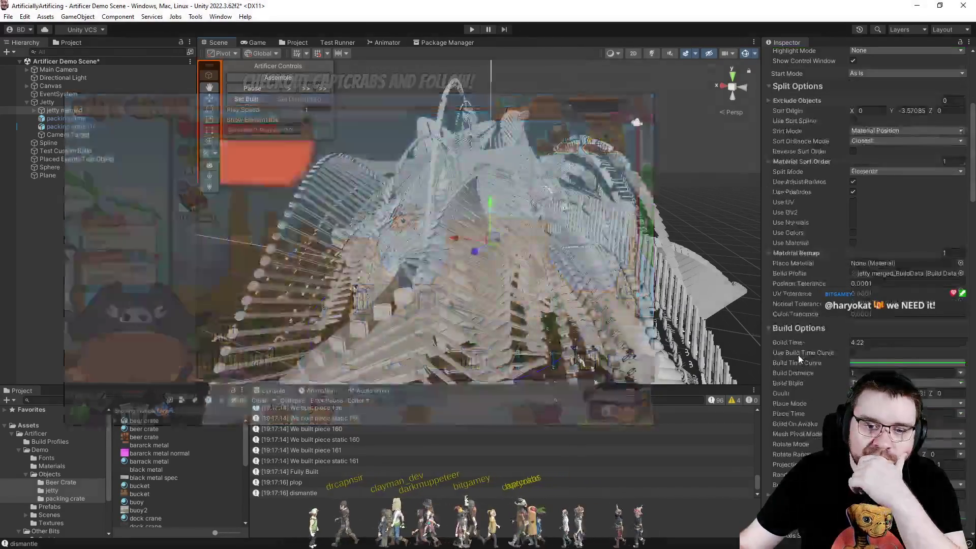
# Fold the Artificer component and expand the Adjust component down to its Dismantle Options.
pyautogui.scroll(-2, 799, 355)
pyautogui.scroll(3, 798, 355)
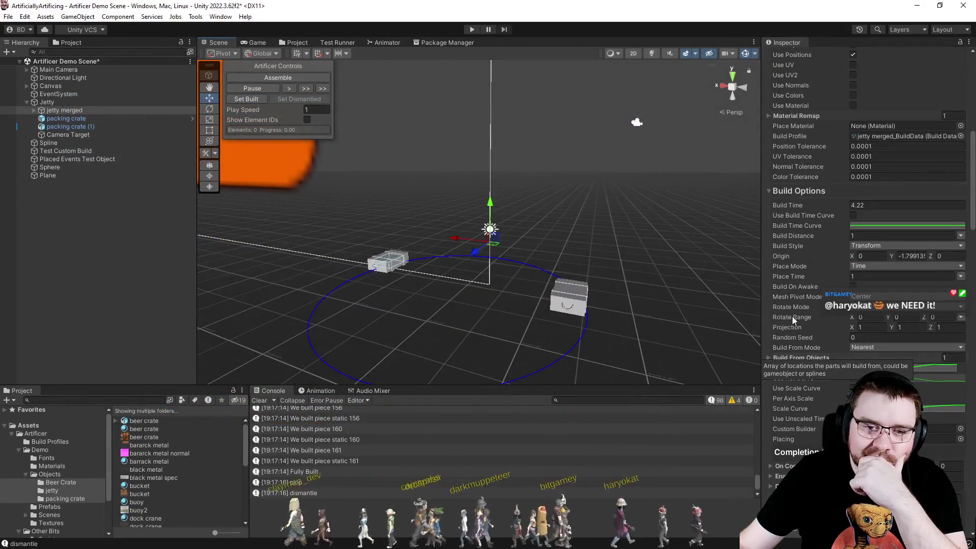
pyautogui.scroll(1, 792, 316)
pyautogui.scroll(8, 792, 315)
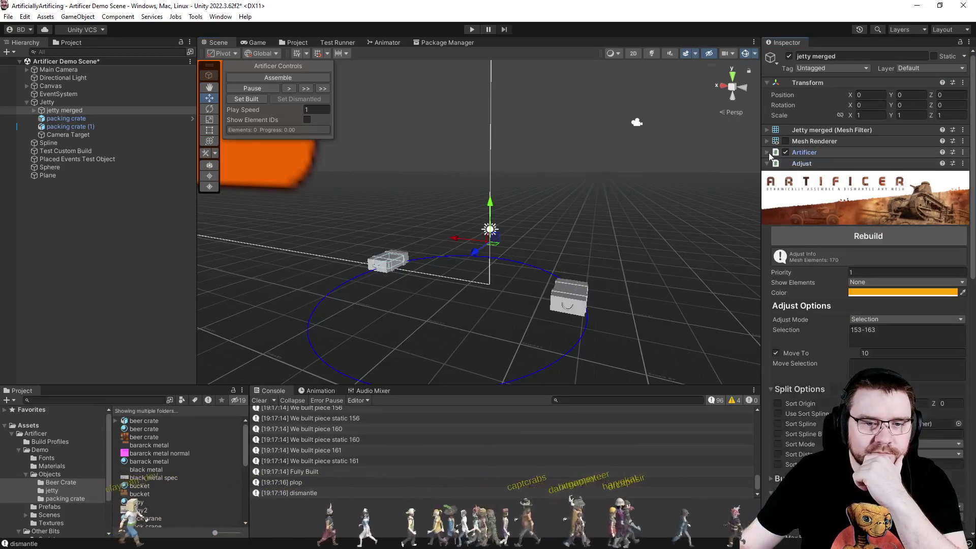
pyautogui.click(767, 152)
pyautogui.click(767, 163)
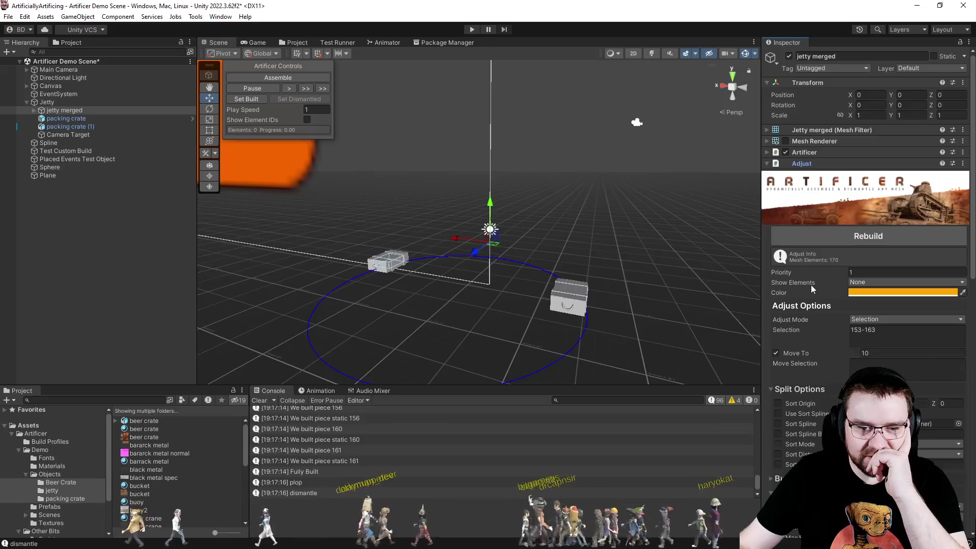
pyautogui.scroll(-5, 810, 285)
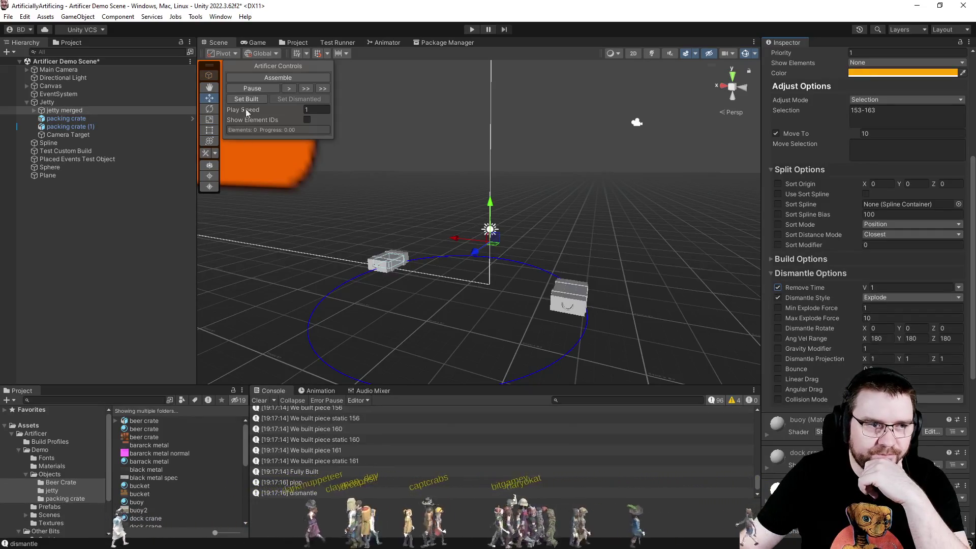
# Preview the jetty assembling and exploding, then set it dismantled and back to fully built.
pyautogui.click(265, 78)
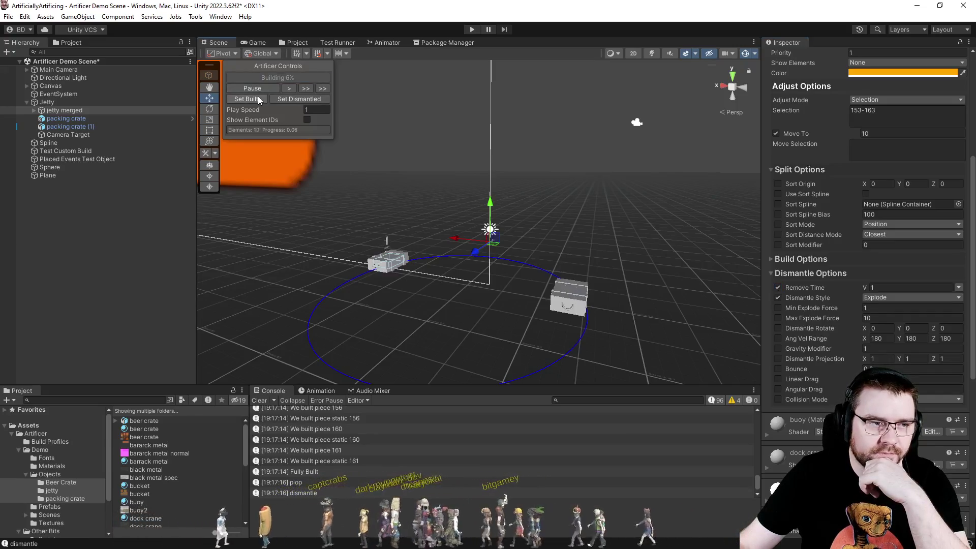
pyautogui.click(288, 78)
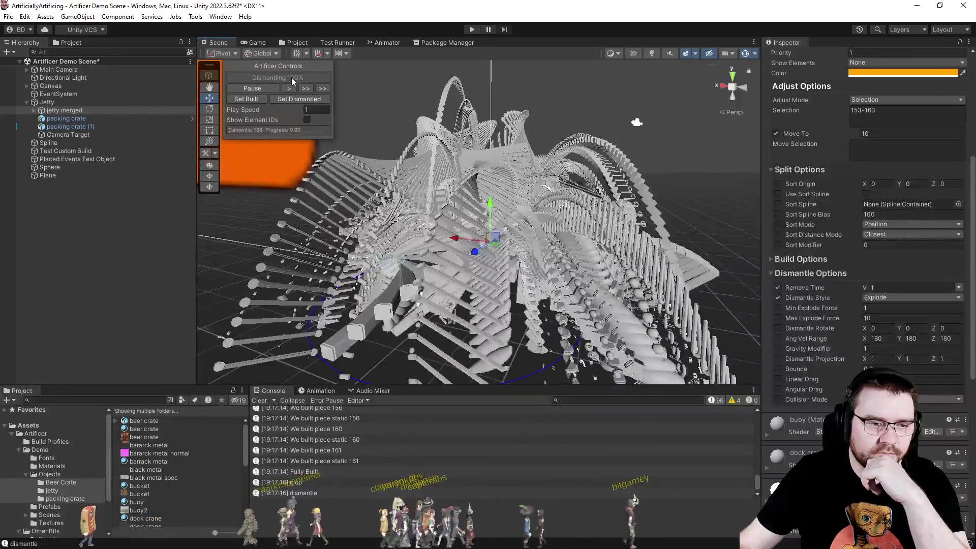
pyautogui.click(270, 99)
pyautogui.click(261, 101)
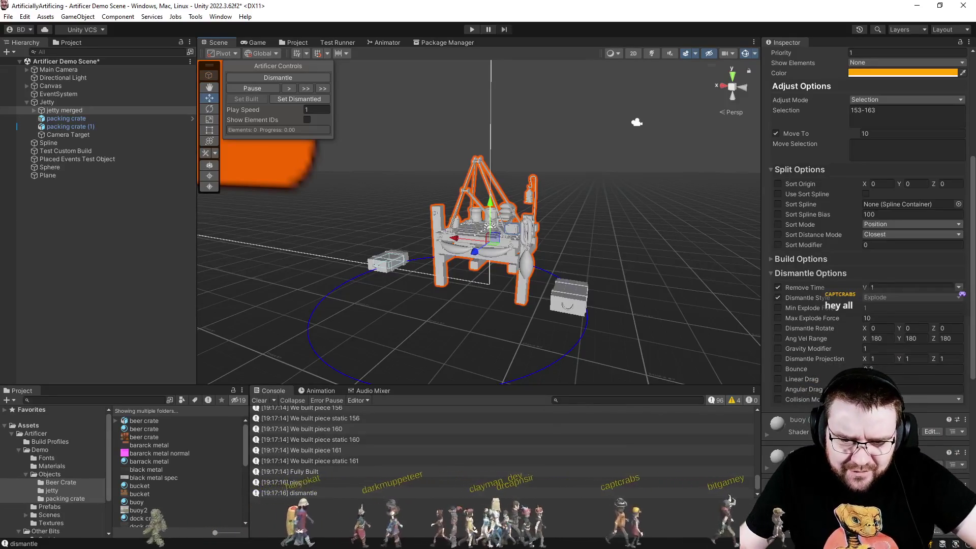
pyautogui.click(878, 301)
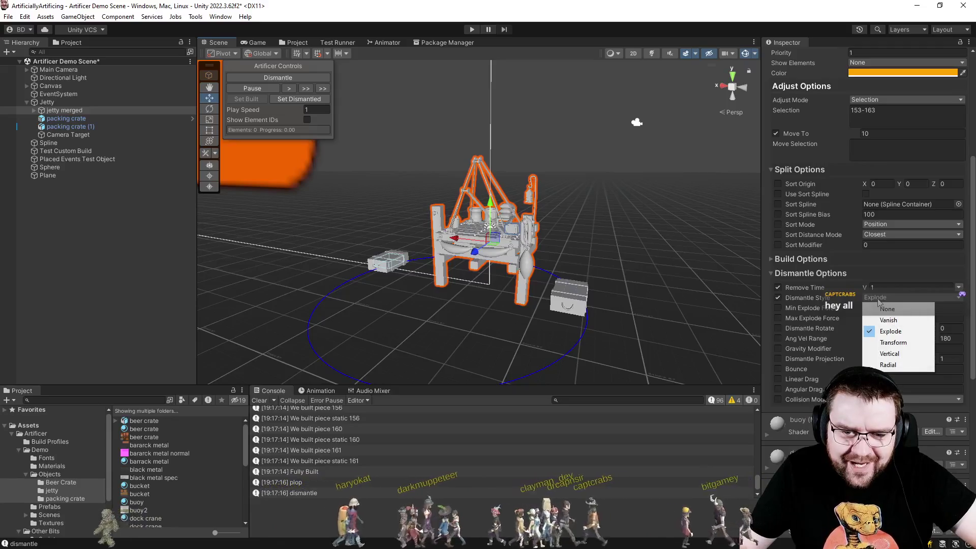
# Set the dismantle style to Vanish, preview the dismantle, and restore the jetty to built.
pyautogui.click(917, 321)
pyautogui.click(292, 78)
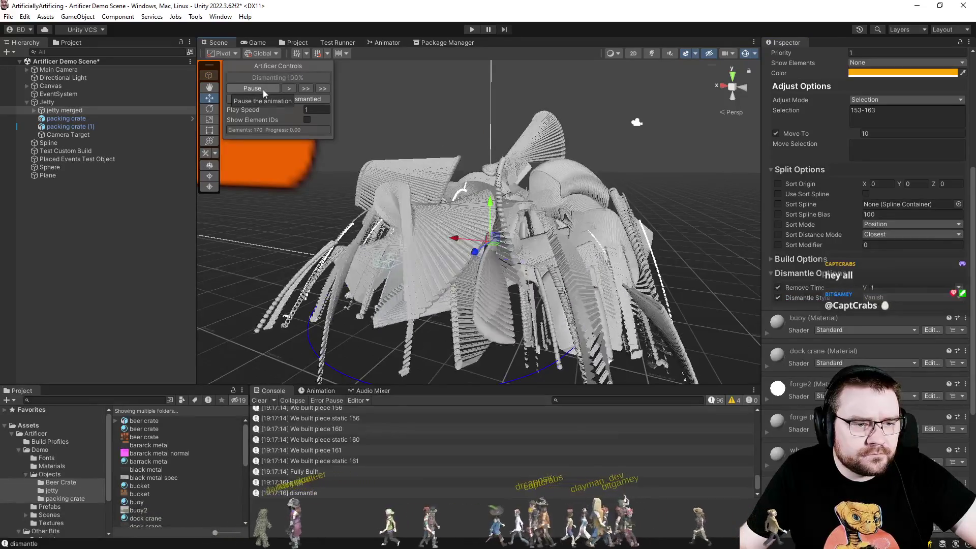
pyautogui.click(246, 100)
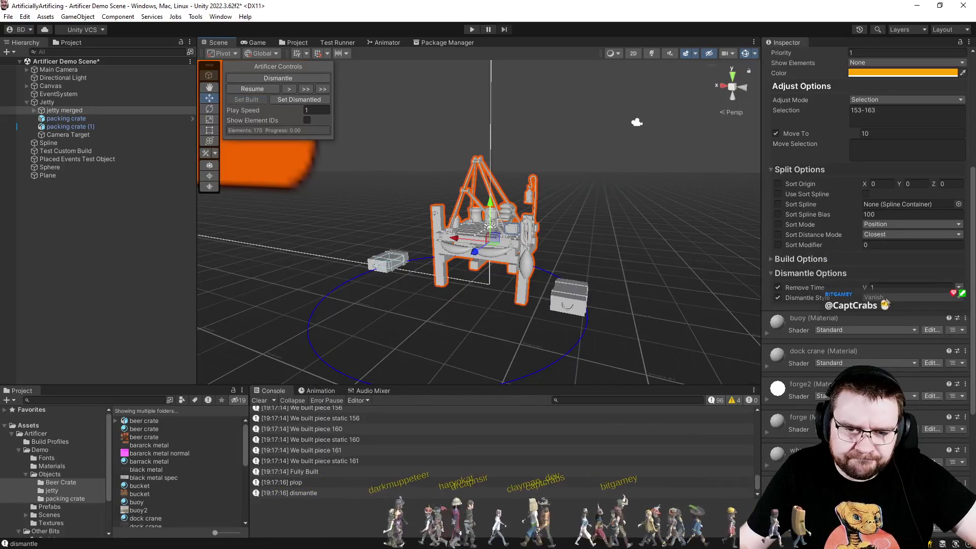
# Switch the dismantle style to None, preview it several times, then start Play mode.
pyautogui.click(885, 300)
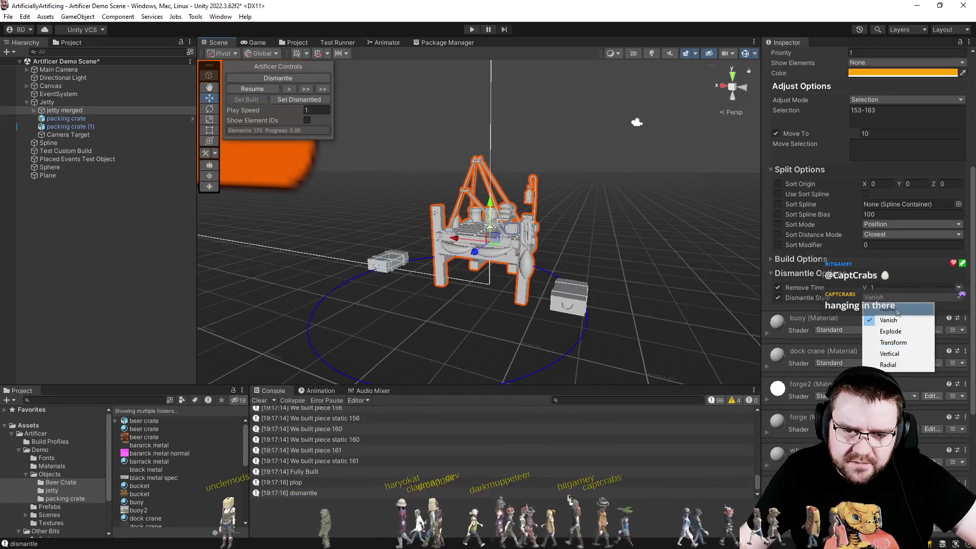
pyautogui.click(897, 311)
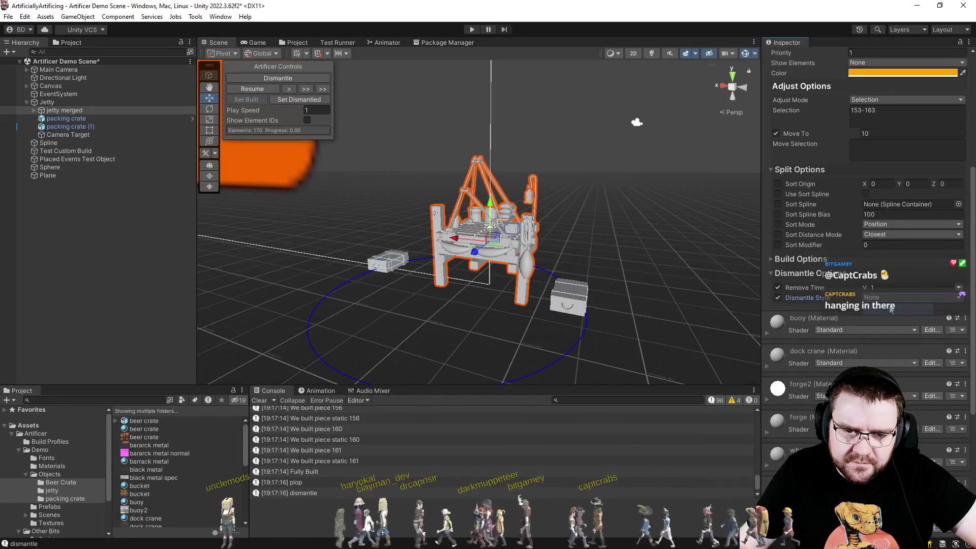
pyautogui.click(271, 78)
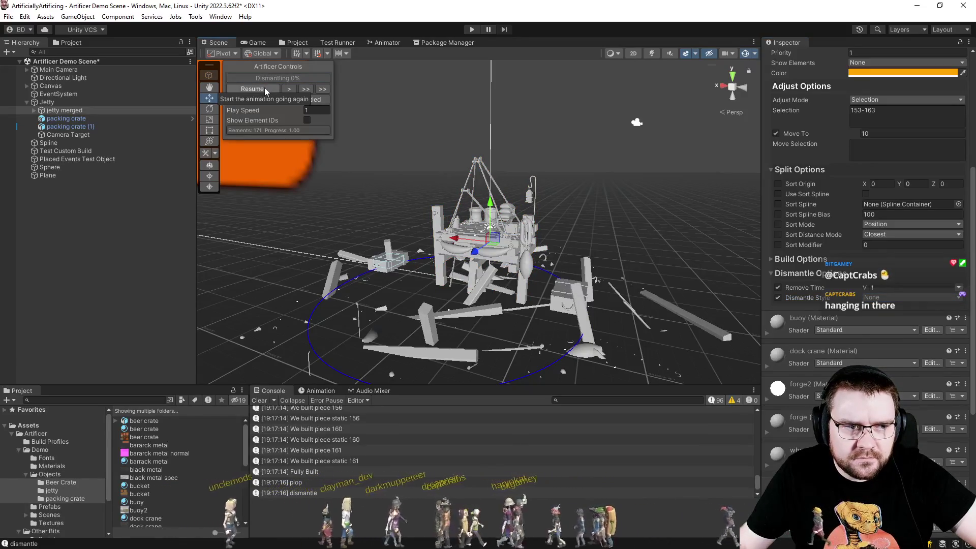
pyautogui.click(264, 90)
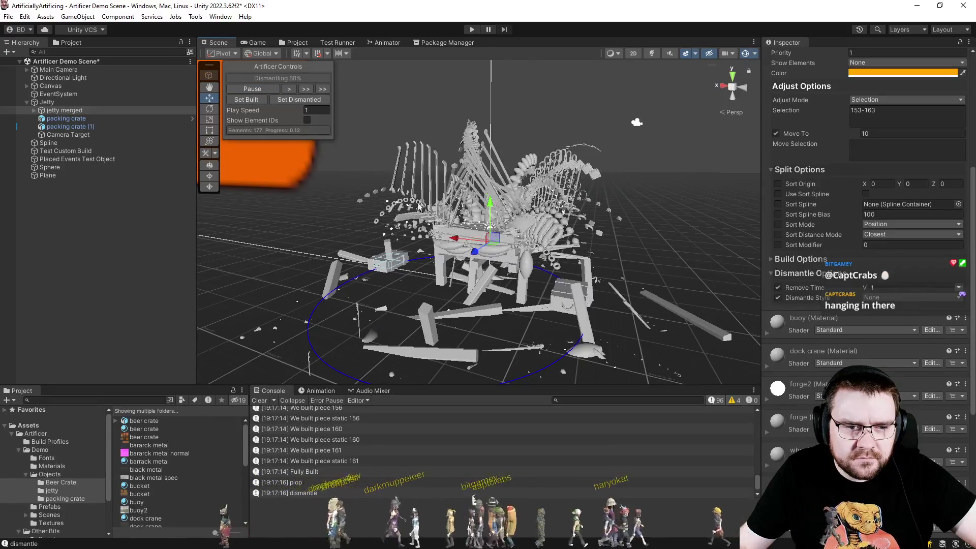
pyautogui.click(257, 102)
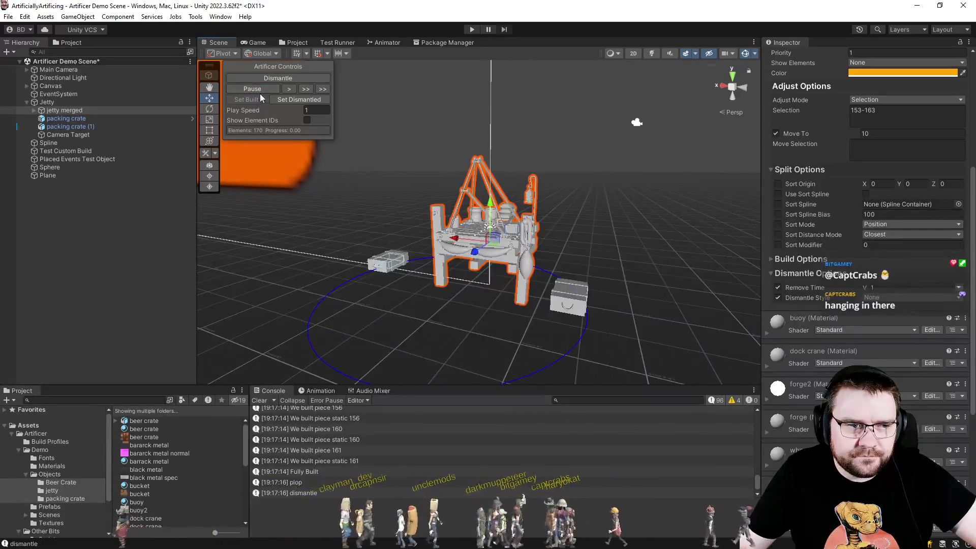
pyautogui.click(269, 78)
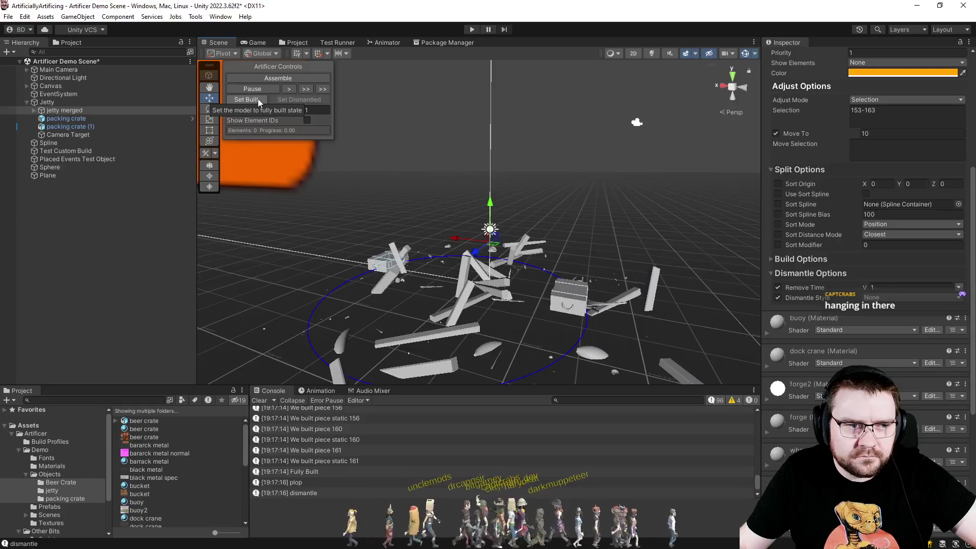
pyautogui.click(257, 99)
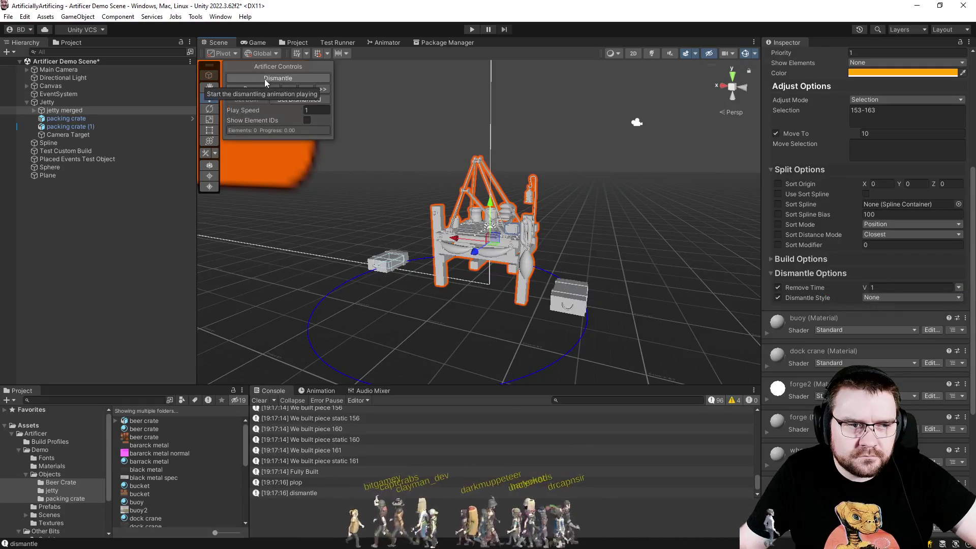
pyautogui.click(265, 78)
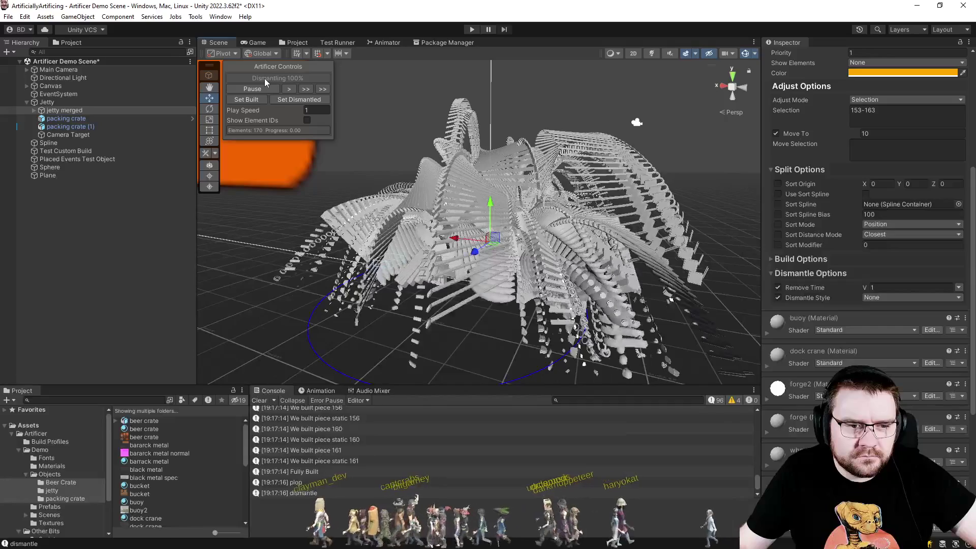
pyautogui.click(472, 29)
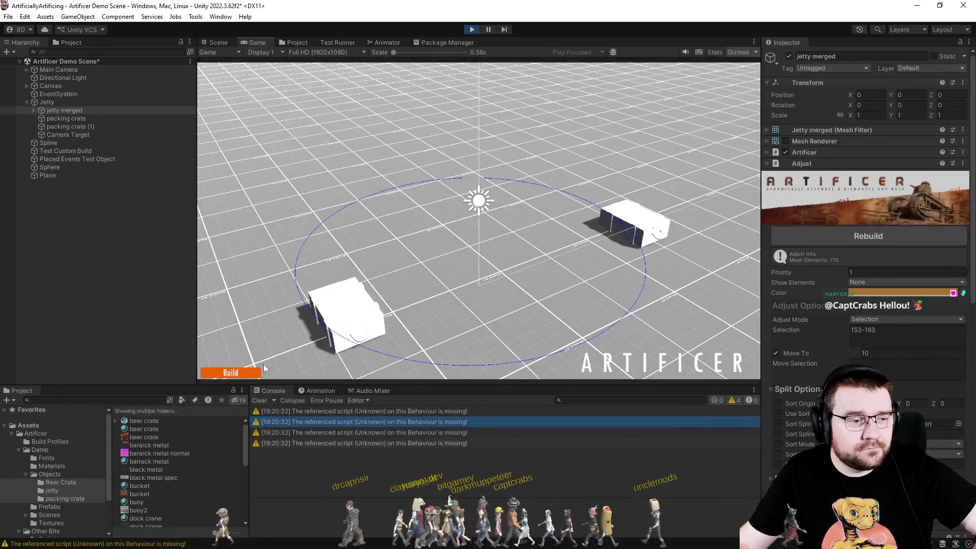
# Build and then dismantle the jetty in the running game.
pyautogui.click(235, 375)
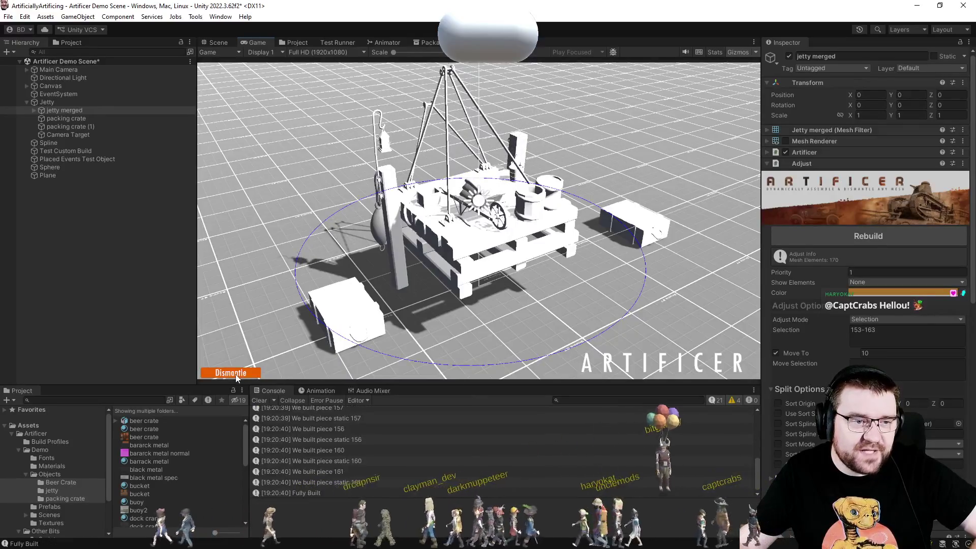
pyautogui.click(235, 375)
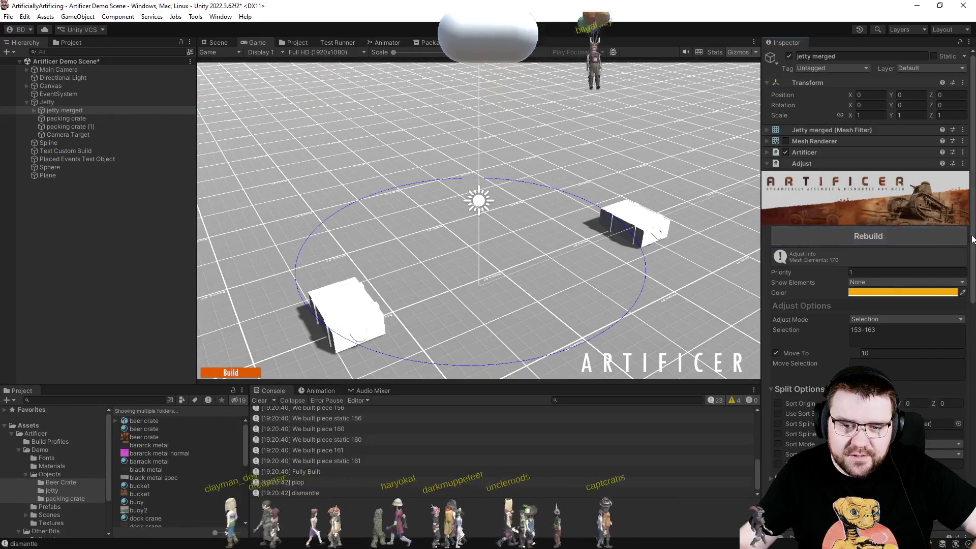
pyautogui.scroll(-1, 972, 244)
pyautogui.scroll(-10, 973, 244)
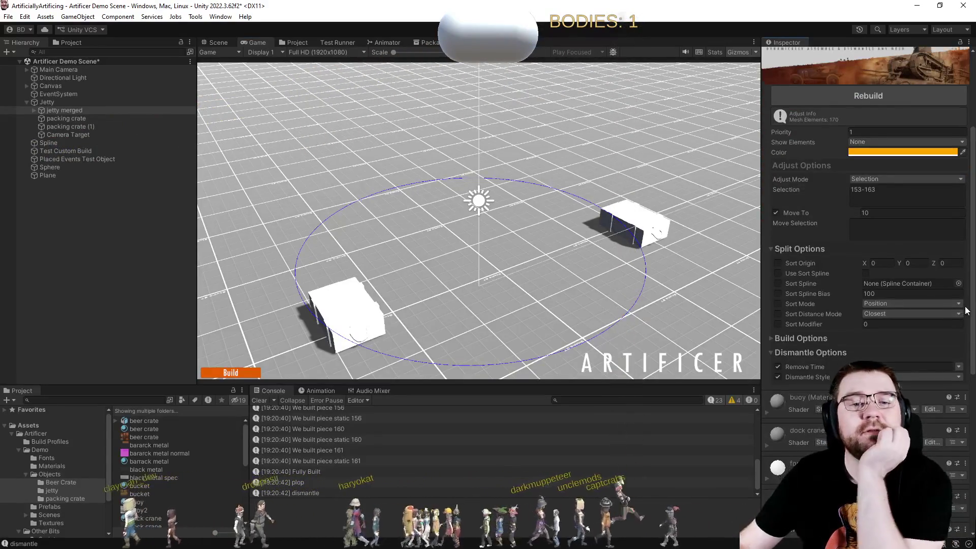
pyautogui.scroll(-4, 967, 345)
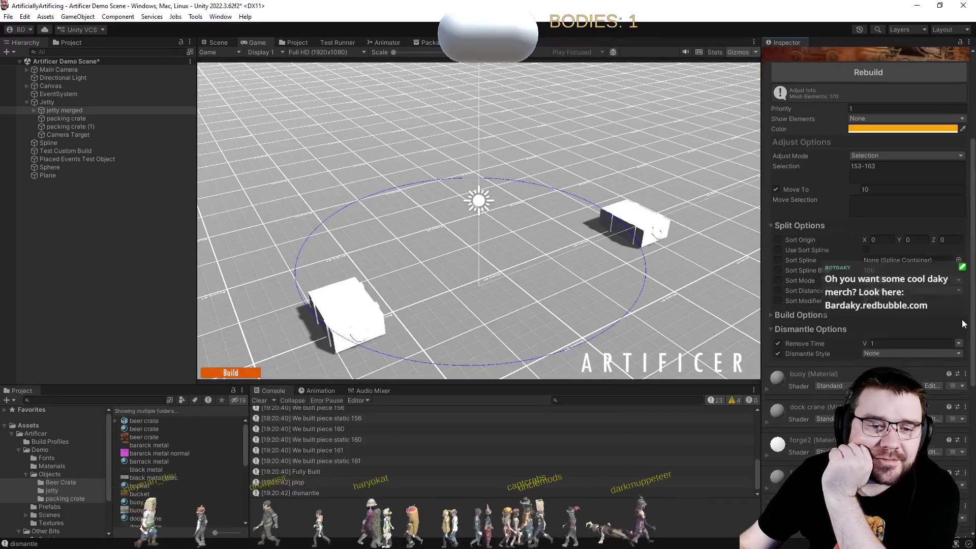
pyautogui.scroll(1, 966, 344)
# Expand the Artificer component's settings in the Inspector, folding Build Options and Split Options.
pyautogui.click(808, 274)
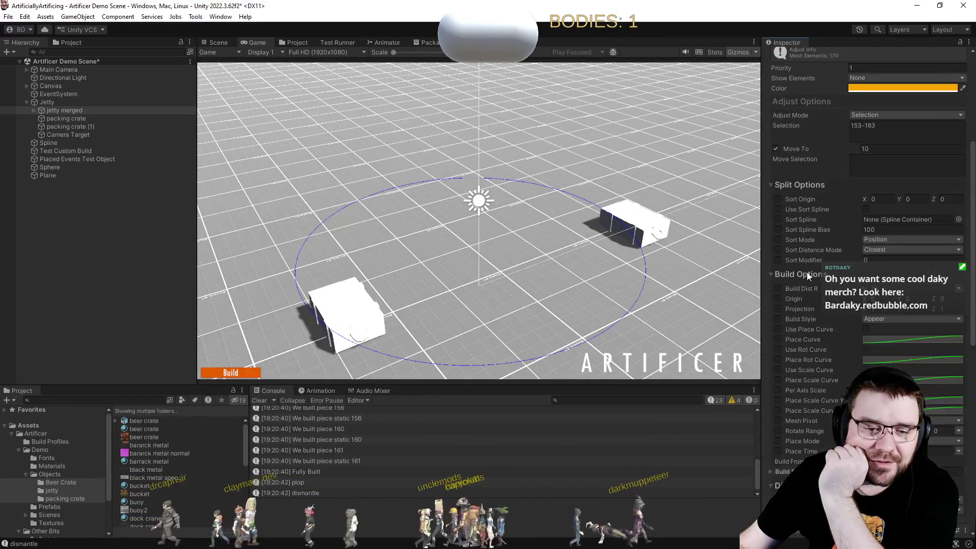
pyautogui.click(805, 273)
pyautogui.scroll(5, 803, 275)
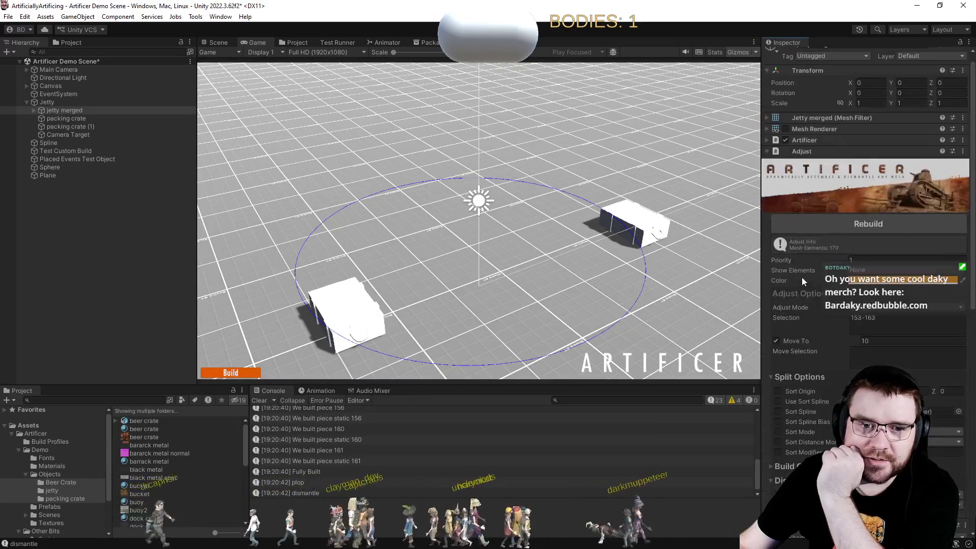
pyautogui.click(810, 154)
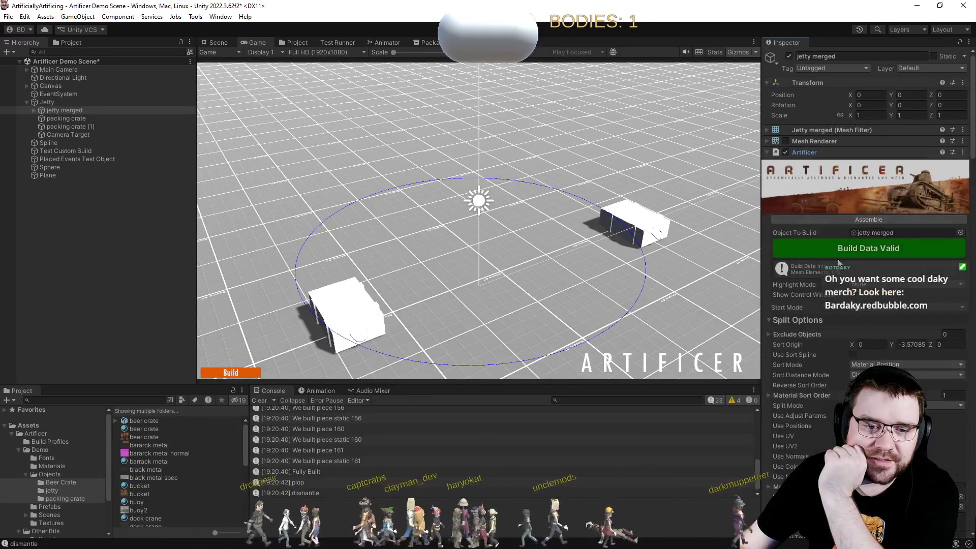
pyautogui.scroll(-3, 811, 336)
pyautogui.click(768, 238)
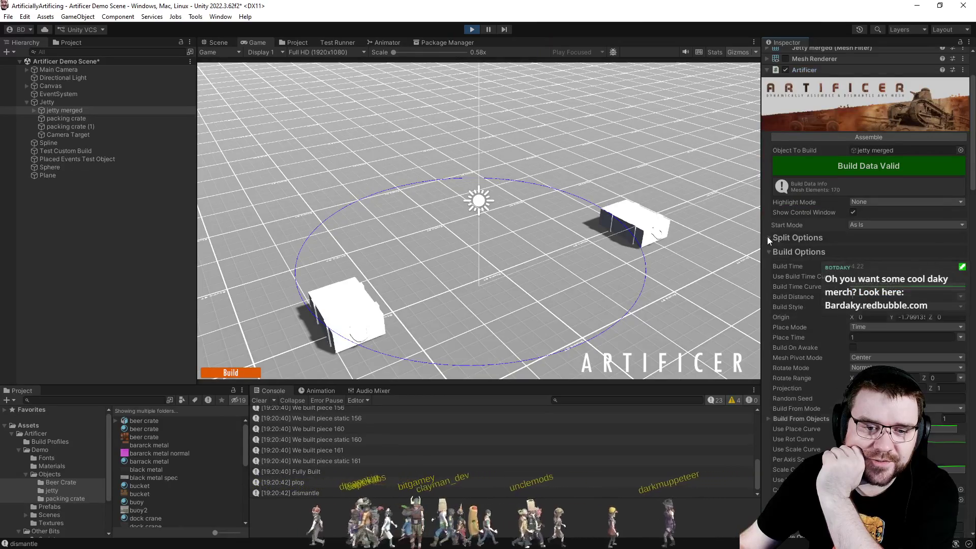
# Set the dismantle style to Vanish, then dismantle and rebuild the jetty in the game.
pyautogui.scroll(-2, 776, 268)
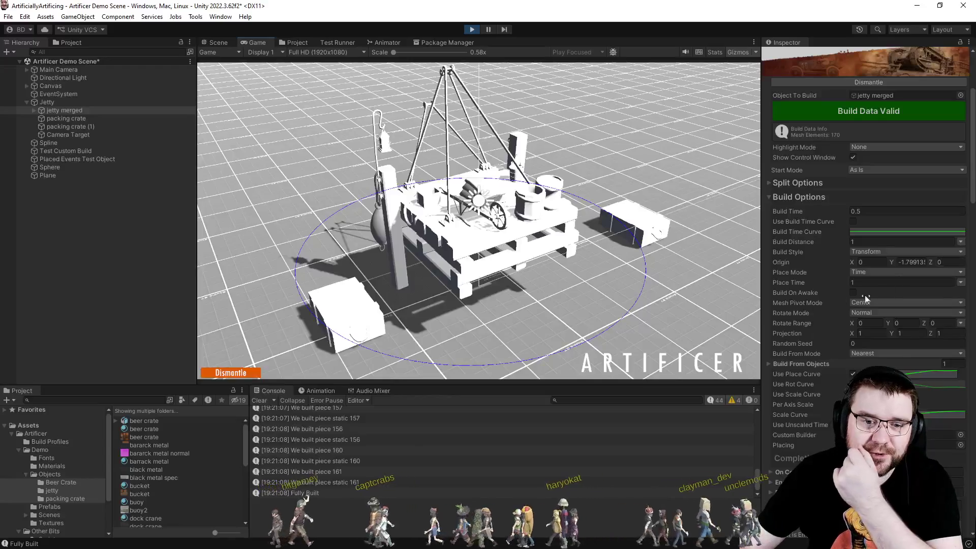
pyautogui.scroll(-20, 816, 264)
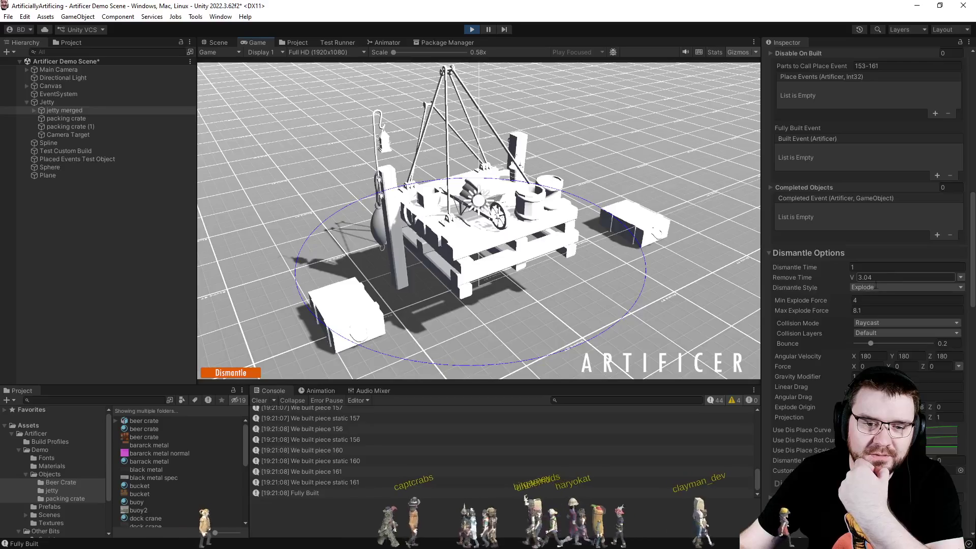
pyautogui.click(895, 287)
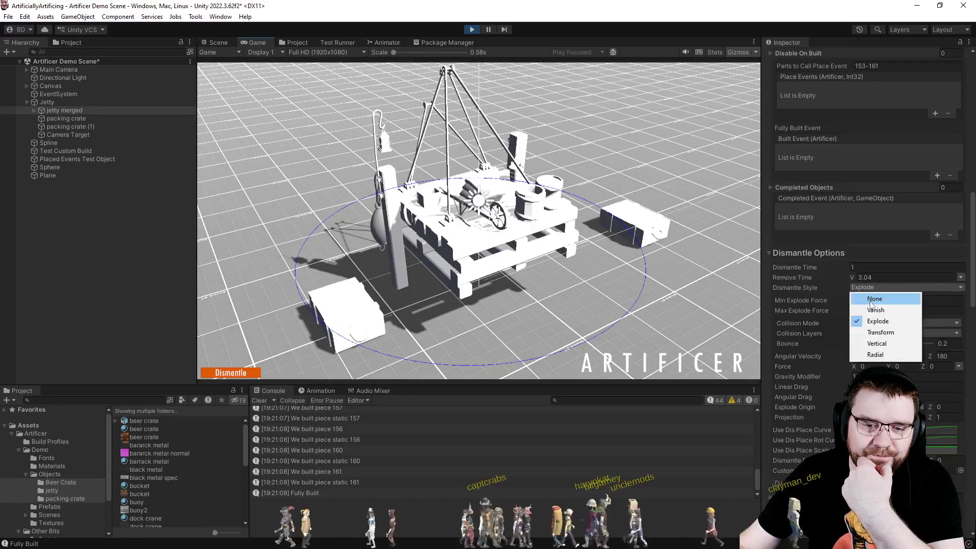
pyautogui.click(875, 338)
pyautogui.click(235, 375)
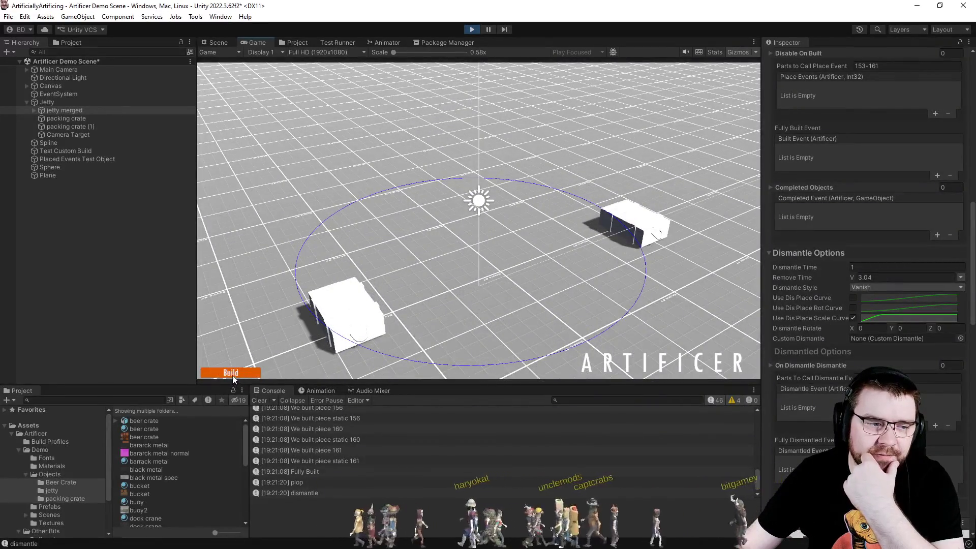
pyautogui.click(233, 375)
# Switch the dismantle style to Transform and dismantle the jetty to preview it.
pyautogui.click(863, 289)
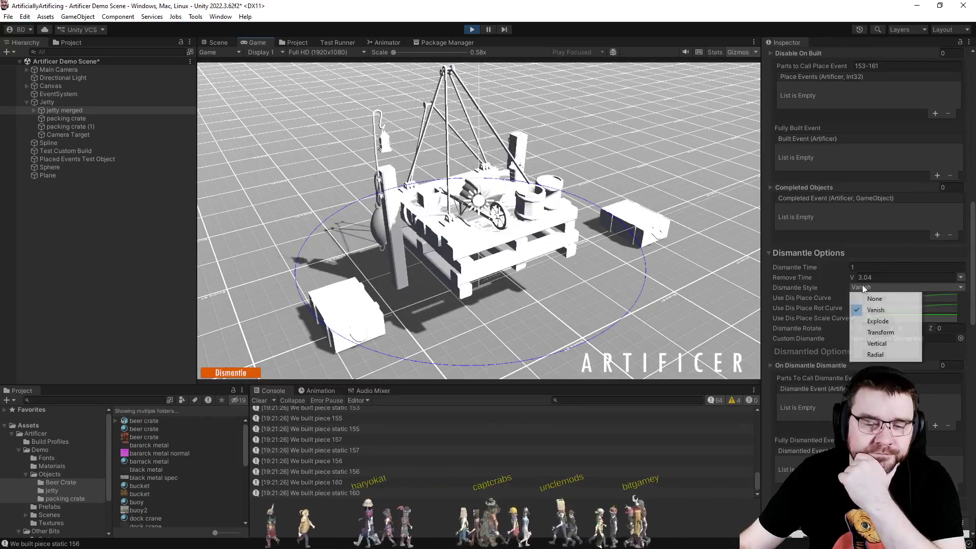
pyautogui.click(887, 337)
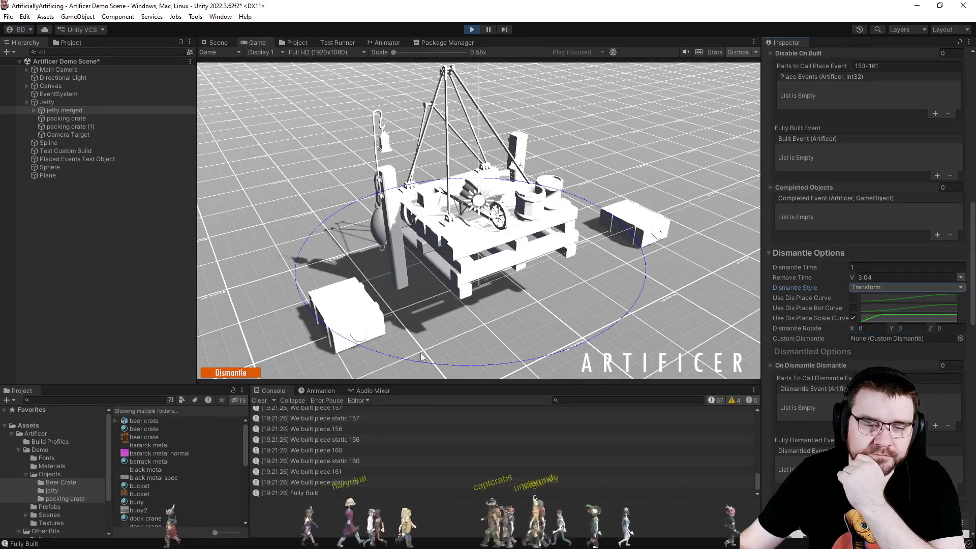
pyautogui.click(251, 374)
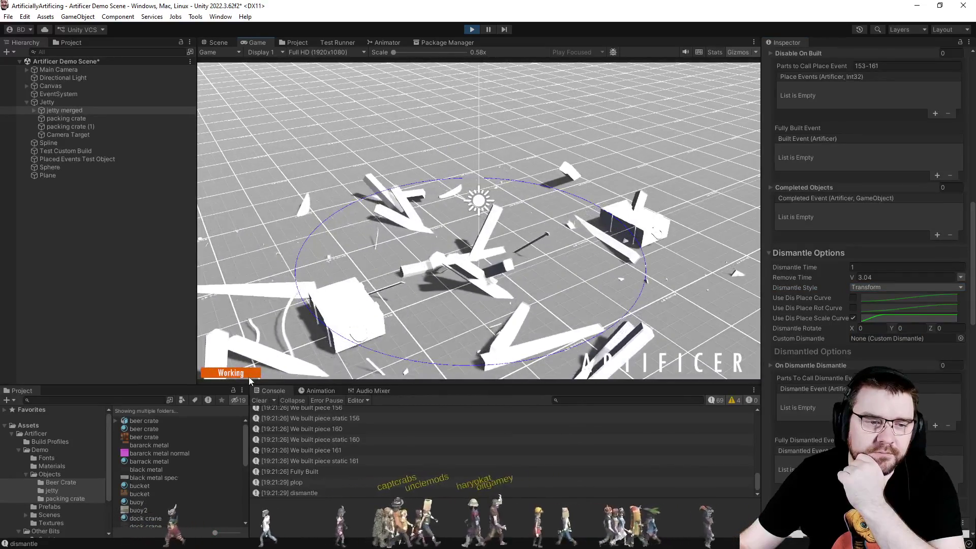
# Switch the dismantle style to Vertical, preview it, and reassemble the jetty.
pyautogui.click(871, 289)
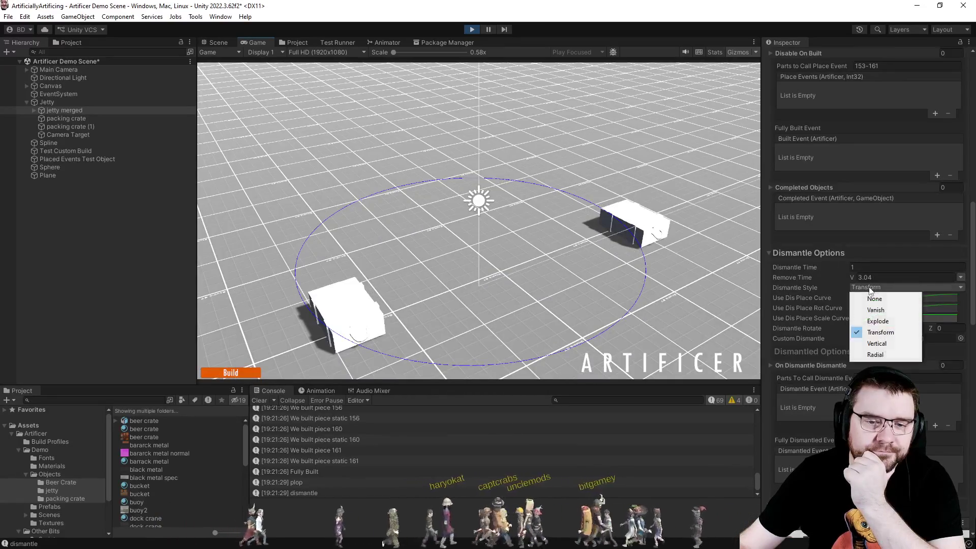
pyautogui.click(871, 344)
pyautogui.click(232, 374)
pyautogui.click(231, 374)
pyautogui.click(231, 374)
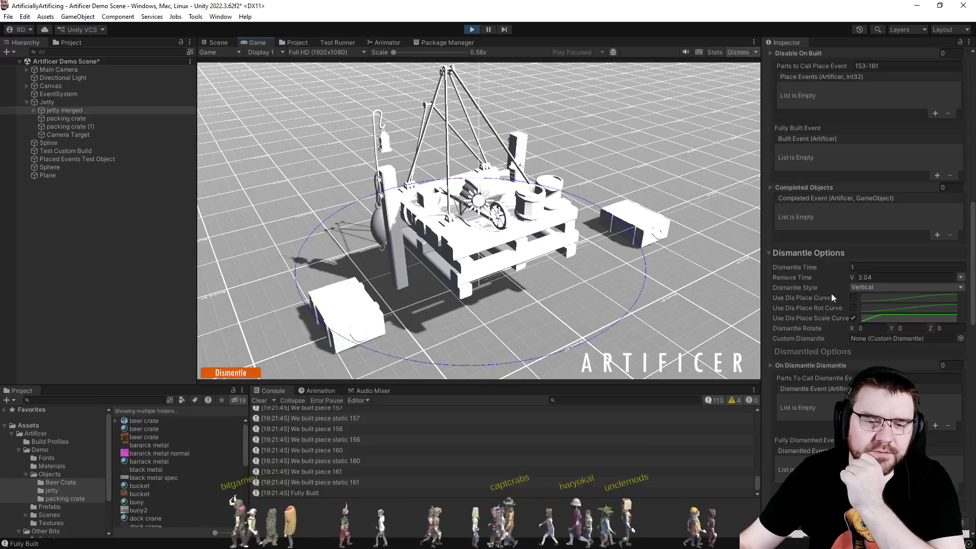
# Set the dismantle style to Radial, regenerate the build data, and preview dismantling and reassembly.
pyautogui.click(871, 289)
pyautogui.click(872, 355)
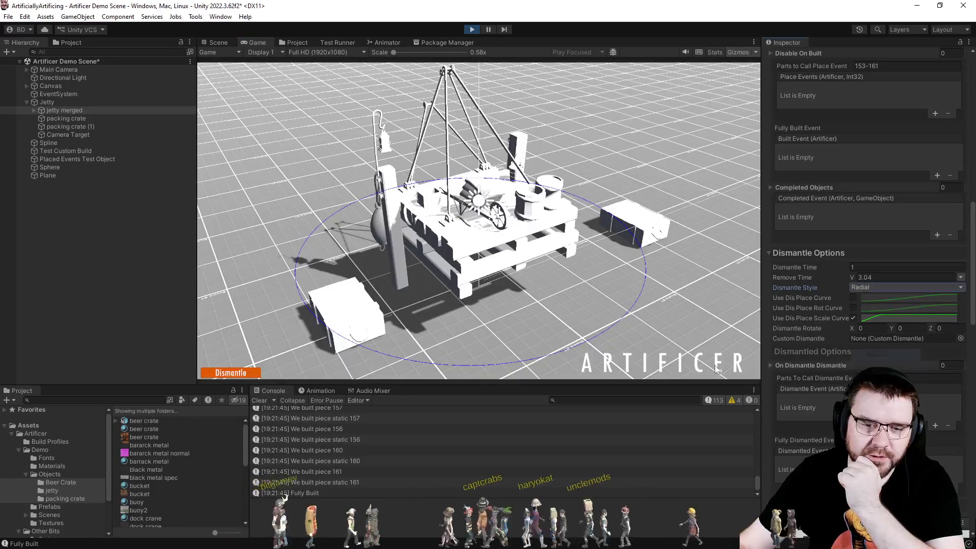
pyautogui.click(231, 374)
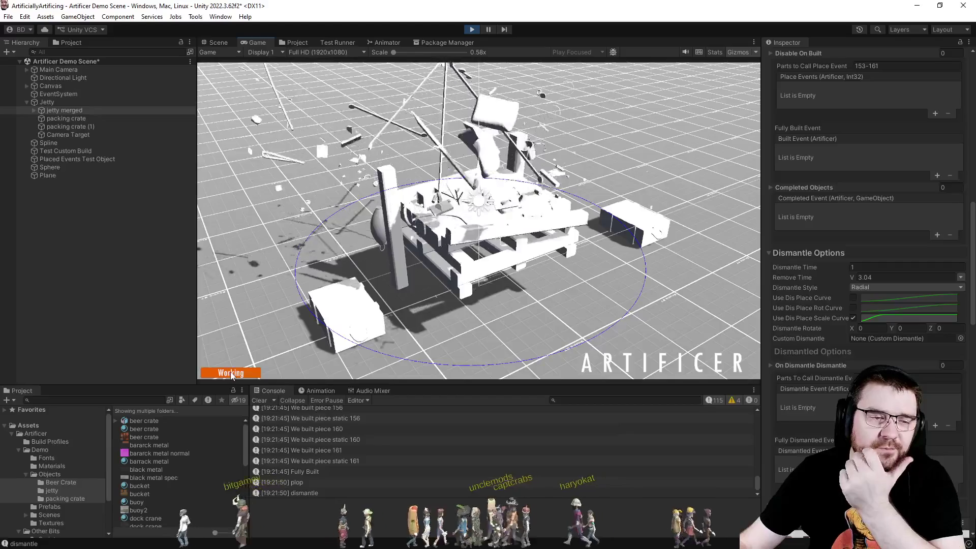
pyautogui.scroll(10, 858, 254)
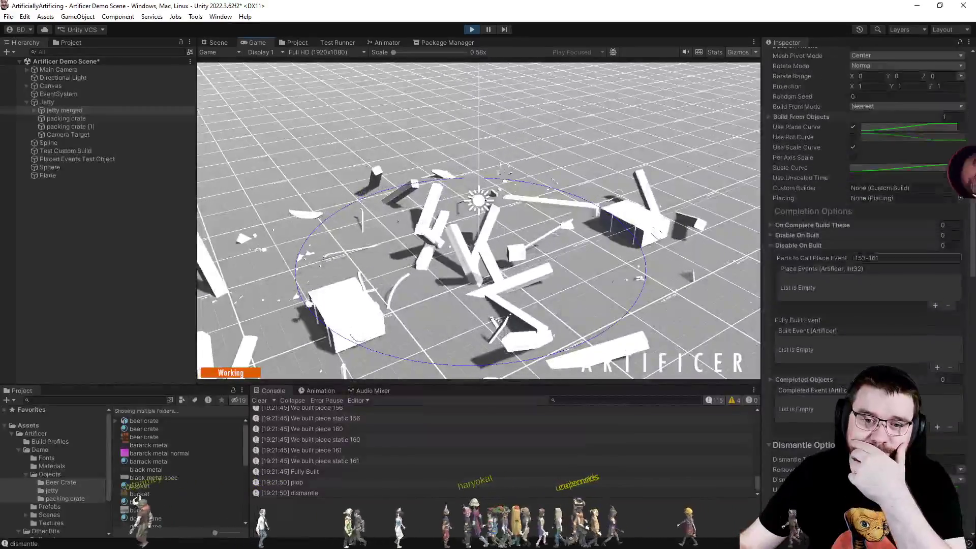
pyautogui.click(868, 193)
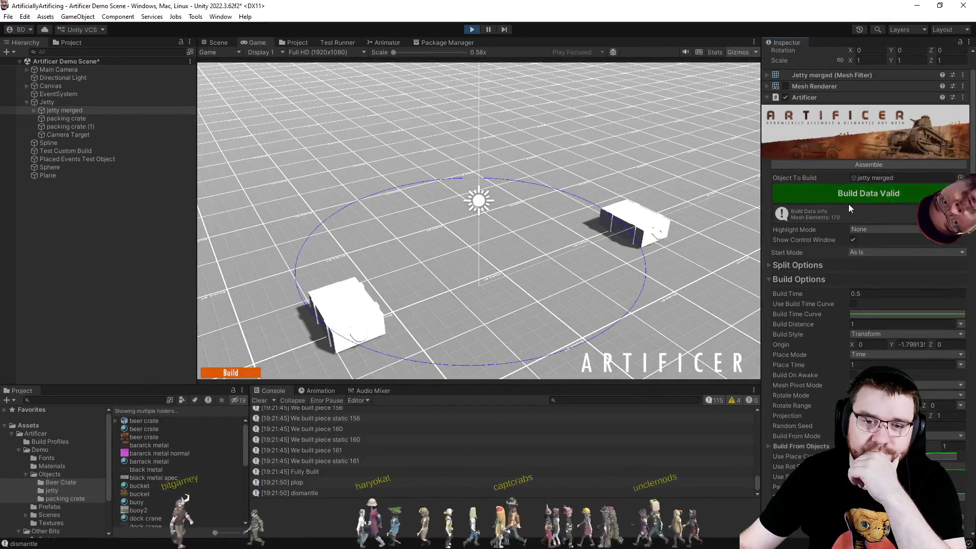
pyautogui.scroll(-8, 794, 367)
pyautogui.click(239, 374)
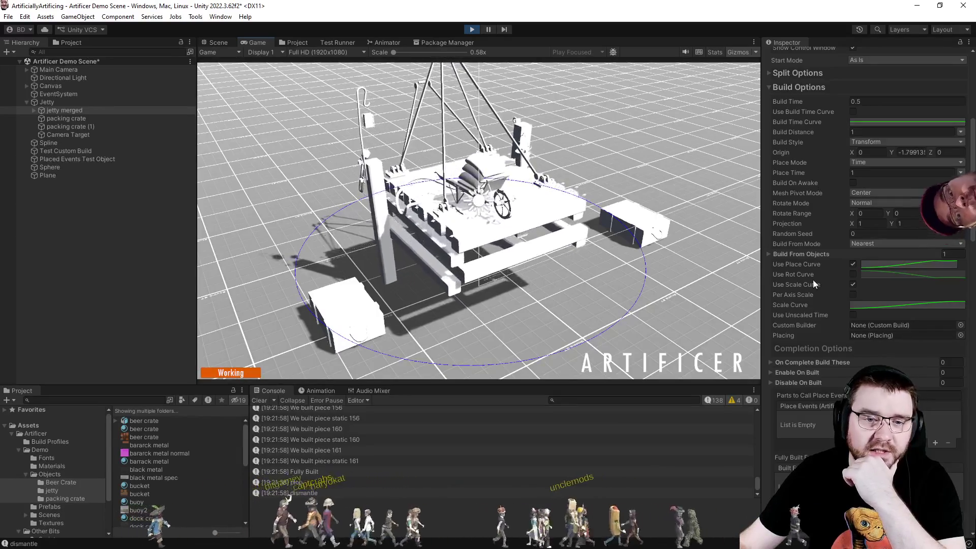
pyautogui.scroll(2, 813, 279)
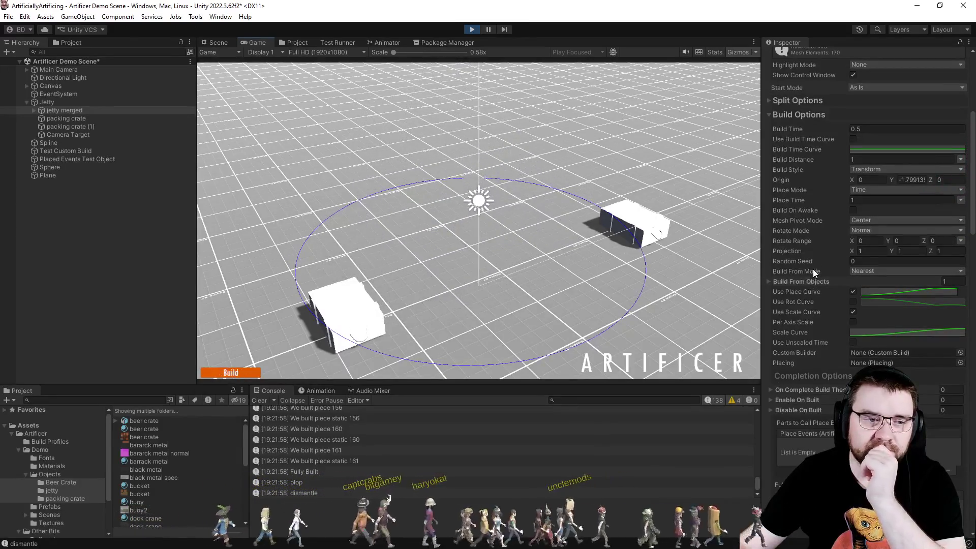
pyautogui.click(770, 115)
# Set the dismantle style to Explode, regenerate the build data, and preview the explosion.
pyautogui.click(857, 163)
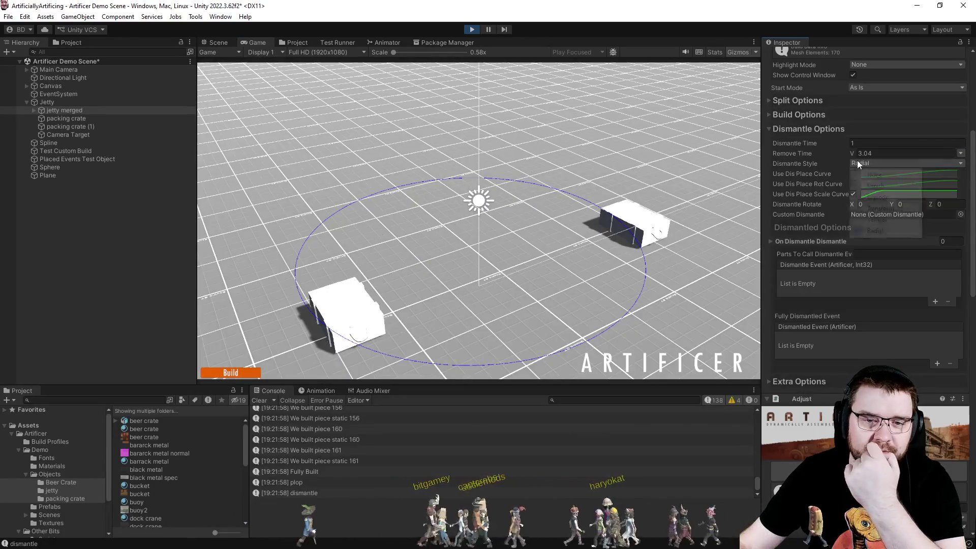
pyautogui.click(878, 197)
pyautogui.scroll(5, 783, 212)
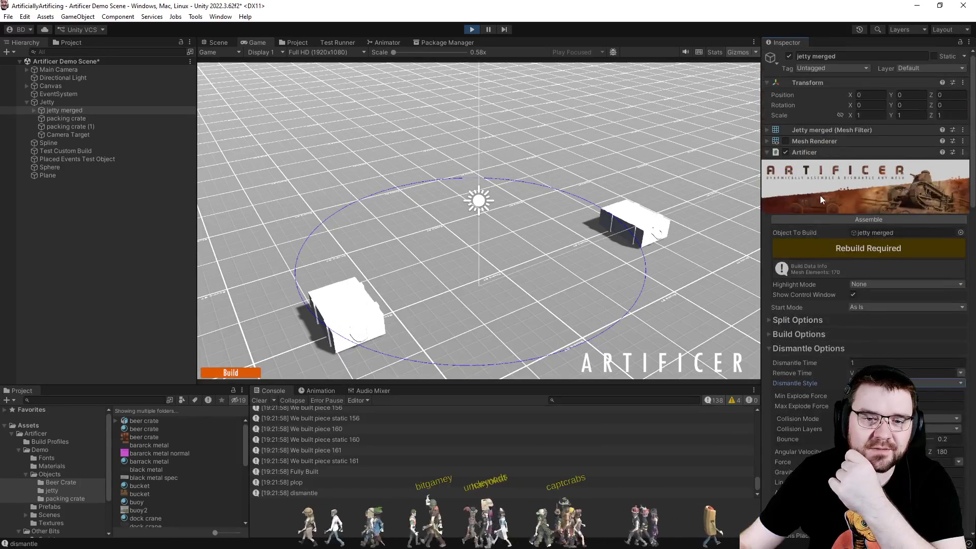
pyautogui.click(828, 242)
pyautogui.click(248, 373)
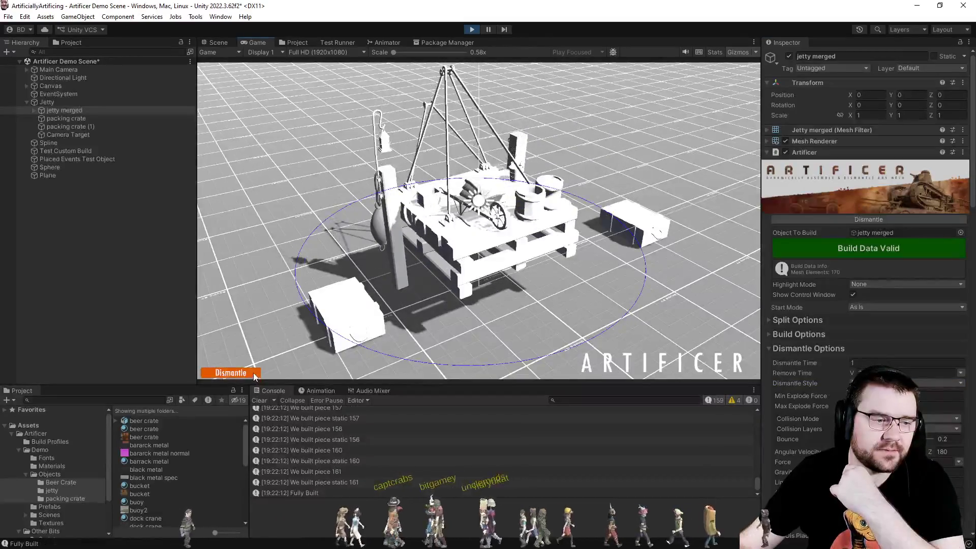
pyautogui.click(253, 374)
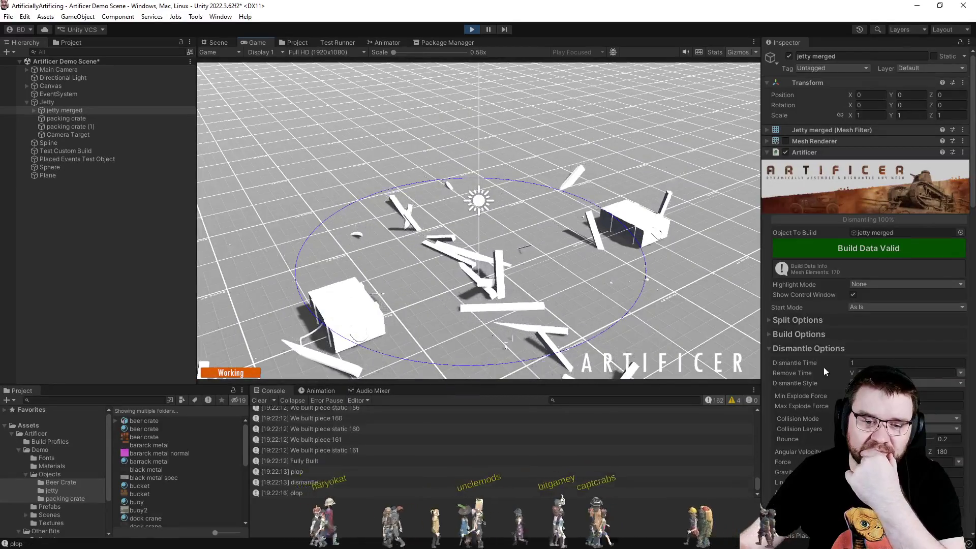
# Set the dismantle time to 0.1 and test assembling, dismantling and reassembling the jetty.
pyautogui.write('0.1')
pyautogui.click(228, 373)
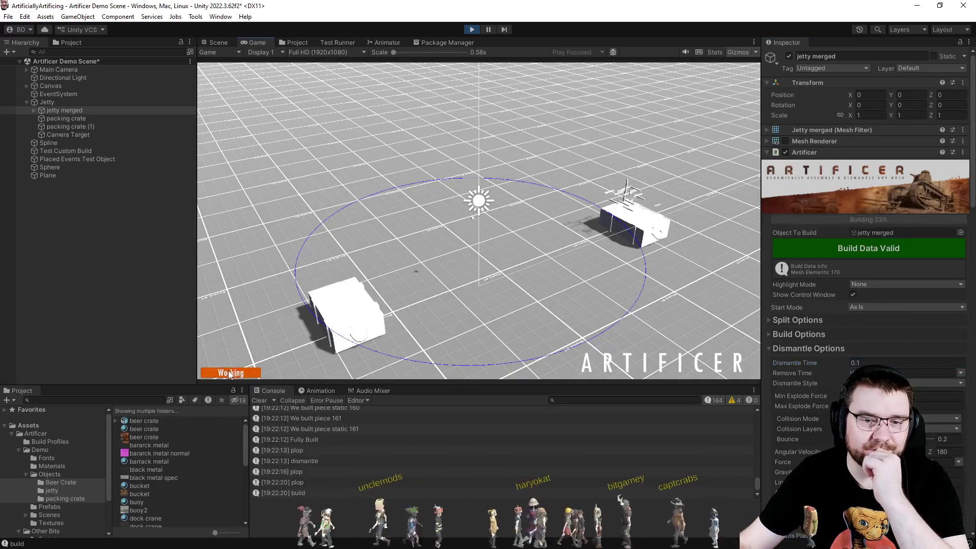
pyautogui.click(229, 373)
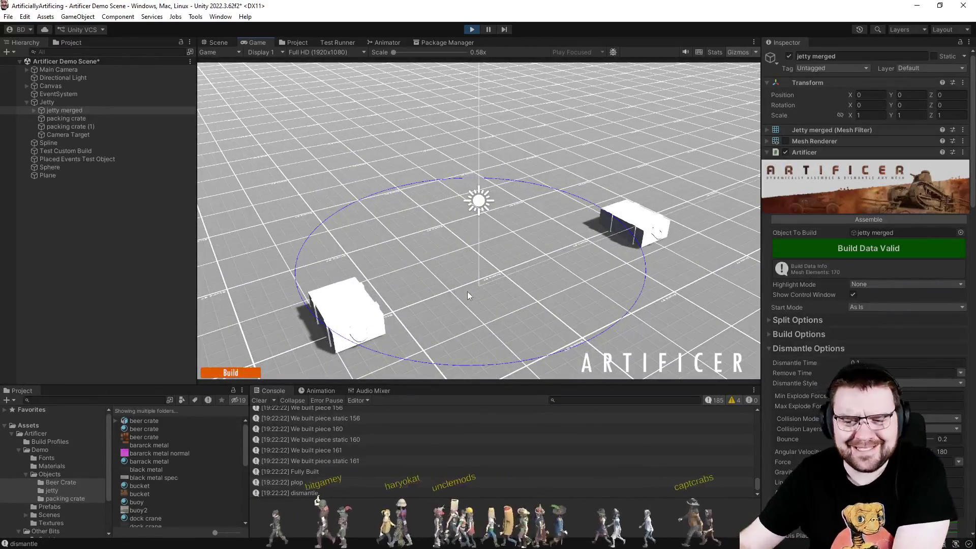
pyautogui.click(229, 373)
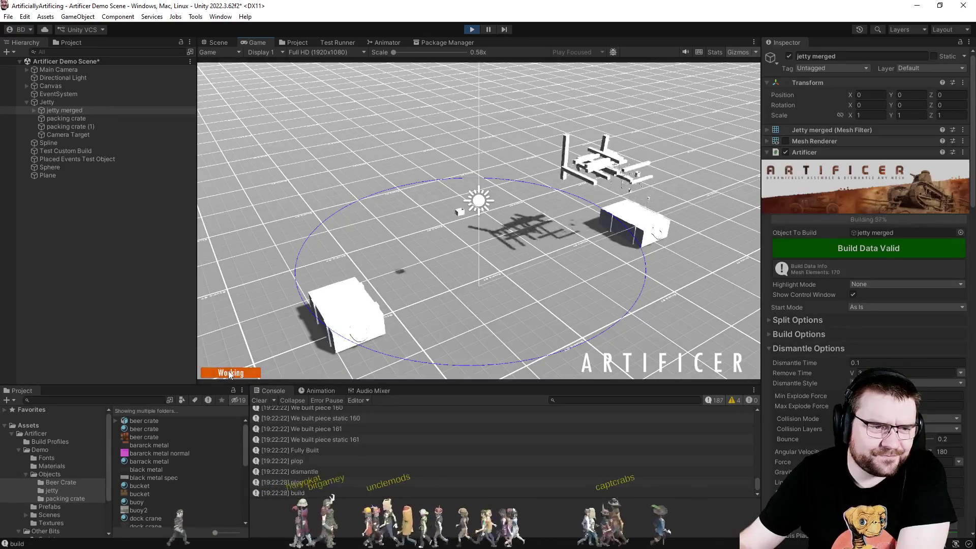
pyautogui.scroll(-3, 820, 364)
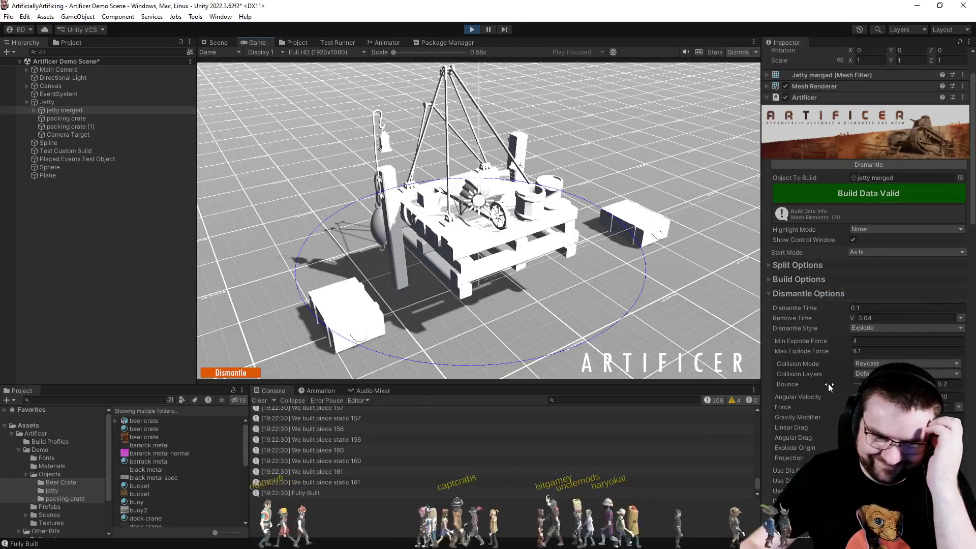
# Try the Simple and Raycast collision modes, briefly checking the bounce setting's context menu.
pyautogui.scroll(-2, 783, 342)
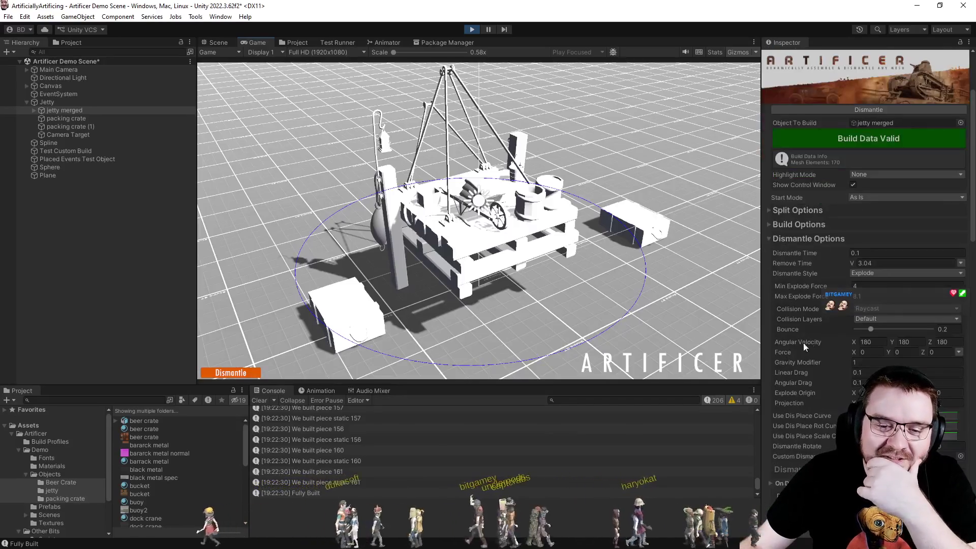
pyautogui.click(866, 309)
pyautogui.click(865, 331)
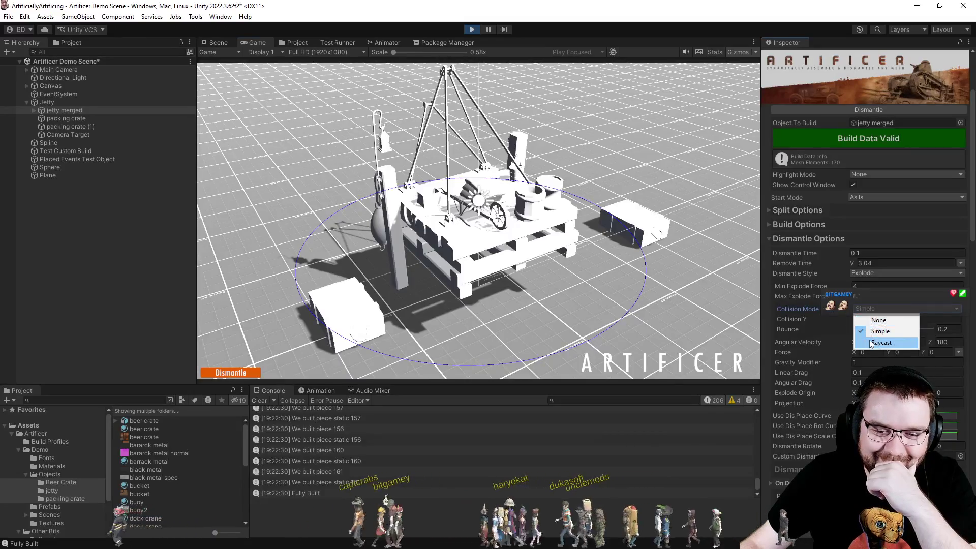
pyautogui.click(871, 343)
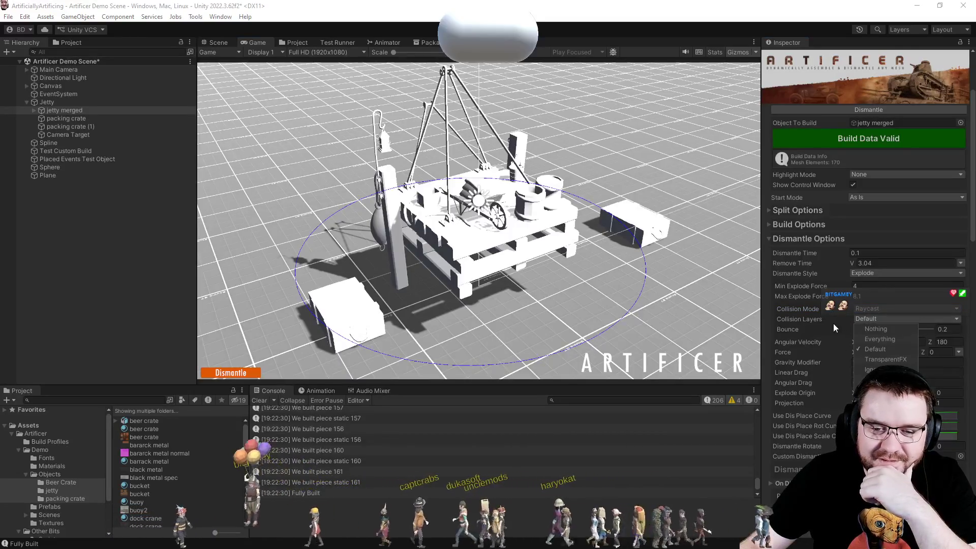
pyautogui.rightClick(829, 324)
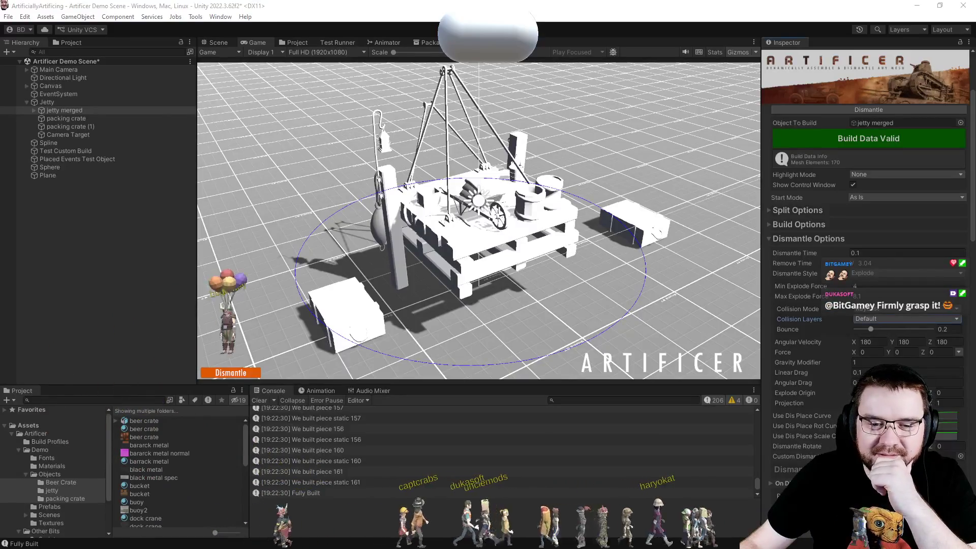
pyautogui.click(869, 320)
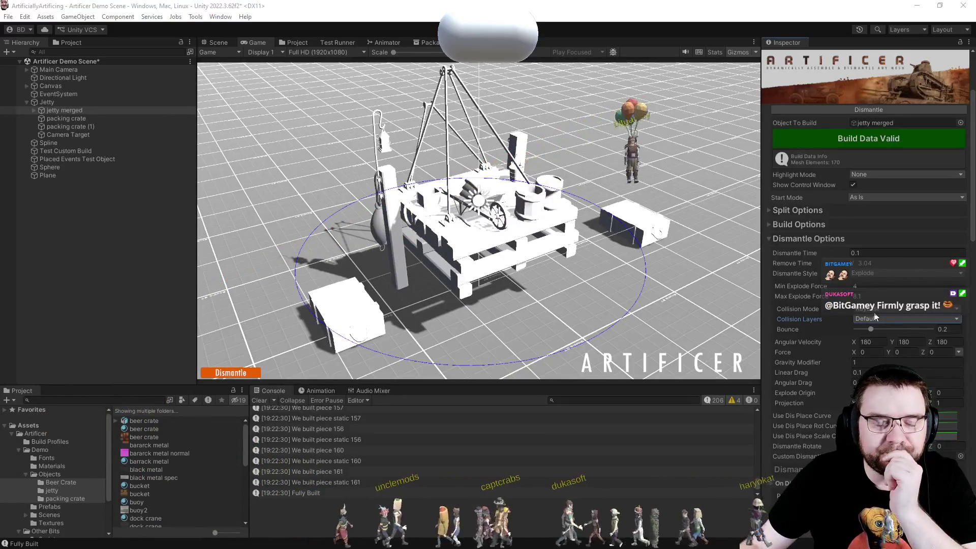
# Set Collision Mode back to Simple, then explode and rebuild the jetty to test it.
pyautogui.click(865, 309)
pyautogui.click(859, 333)
pyautogui.click(231, 372)
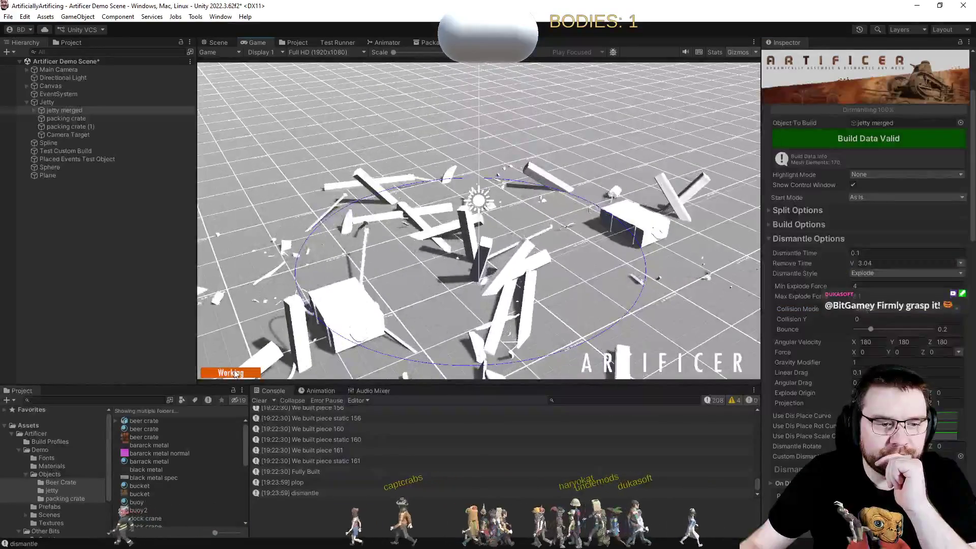
pyautogui.click(231, 372)
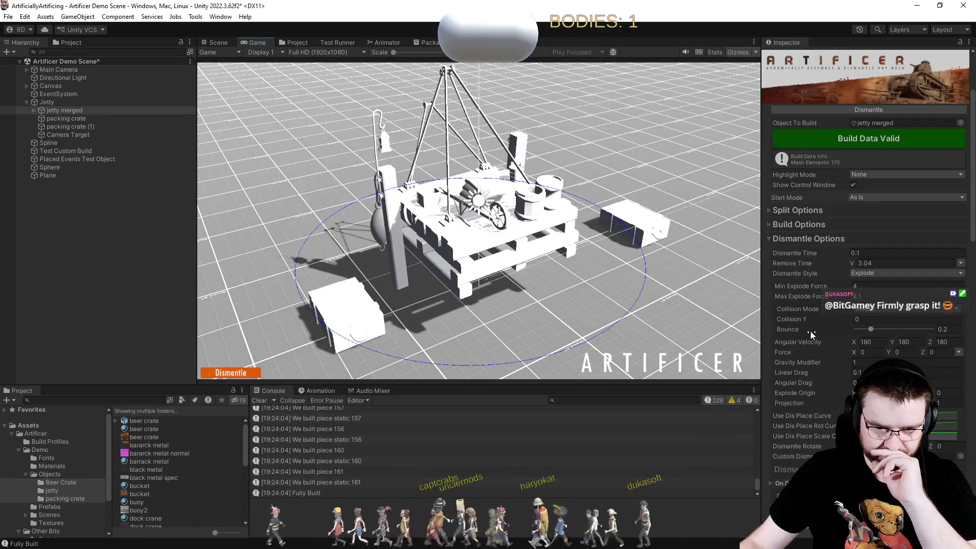
# Set the pieces' bounce to 0, then explode and reassemble the jetty.
pyautogui.moveTo(885, 335); pyautogui.dragTo(712, 349)
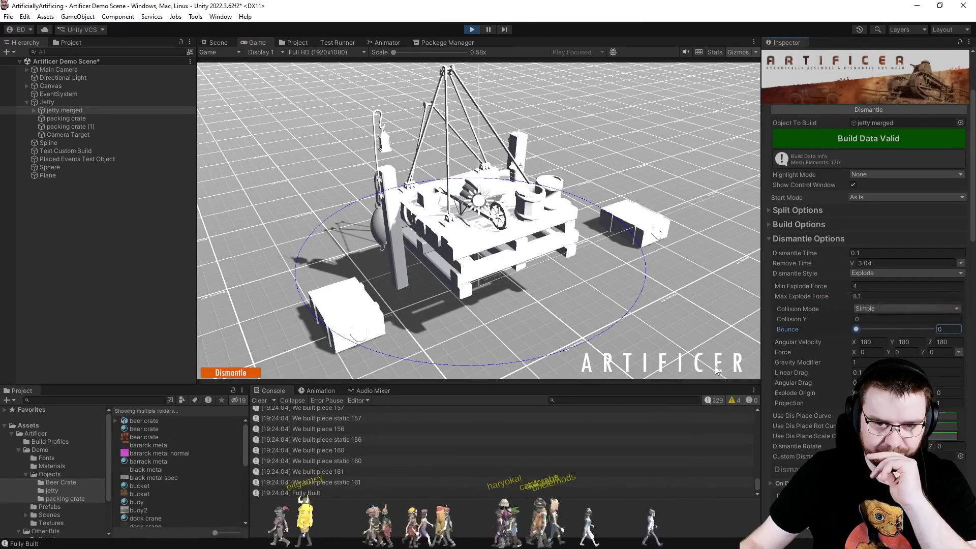
pyautogui.click(245, 374)
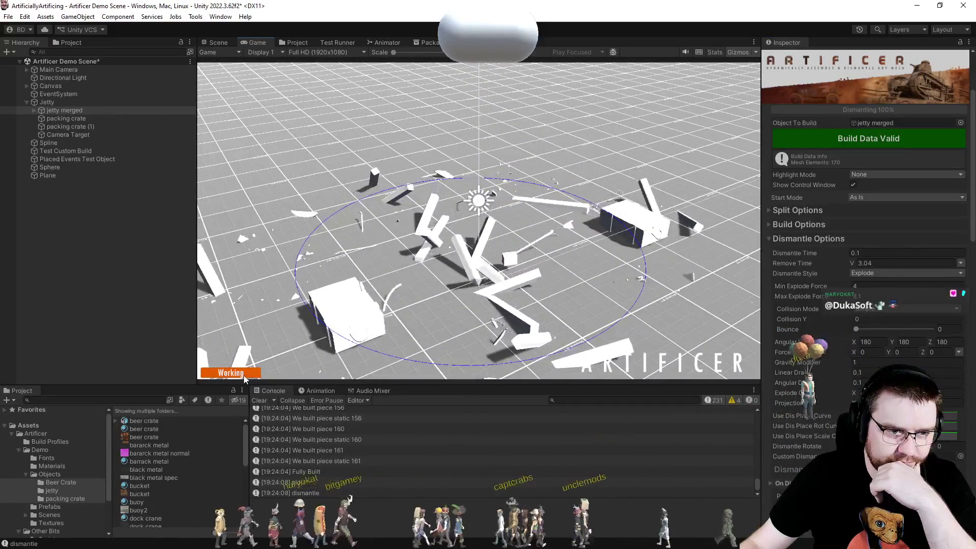
pyautogui.click(244, 374)
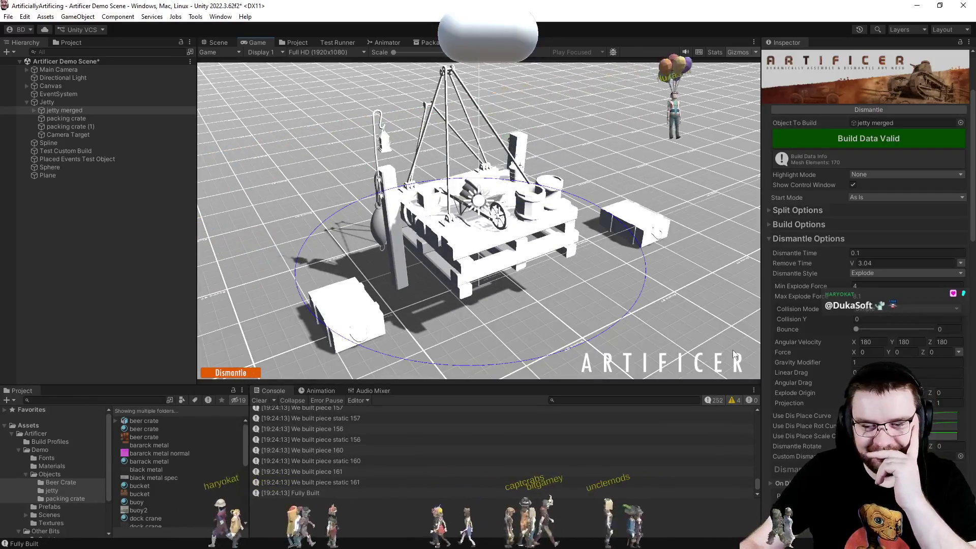
# Raise the max and min explode forces, test the explosion, then undo back to 4 and 8.
pyautogui.scroll(-2, 782, 334)
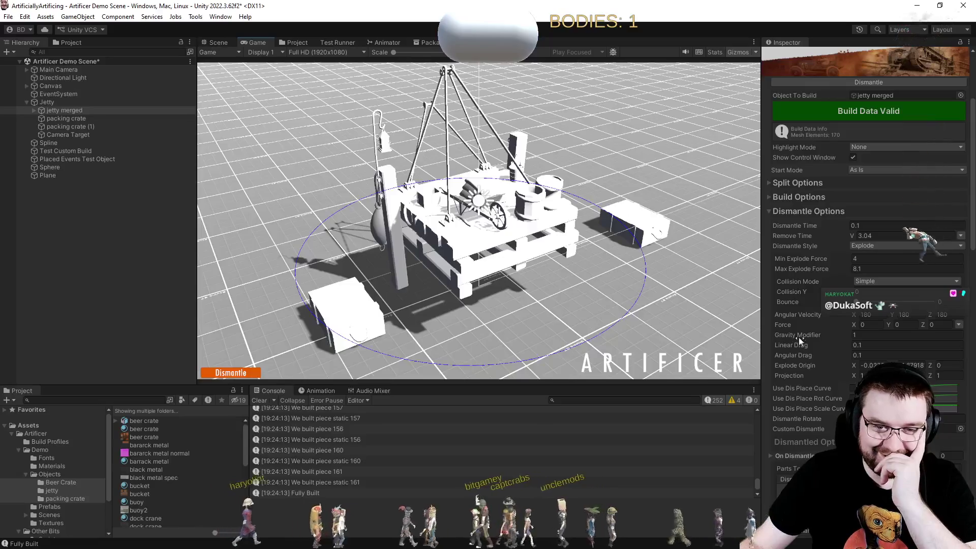
pyautogui.scroll(-2, 797, 358)
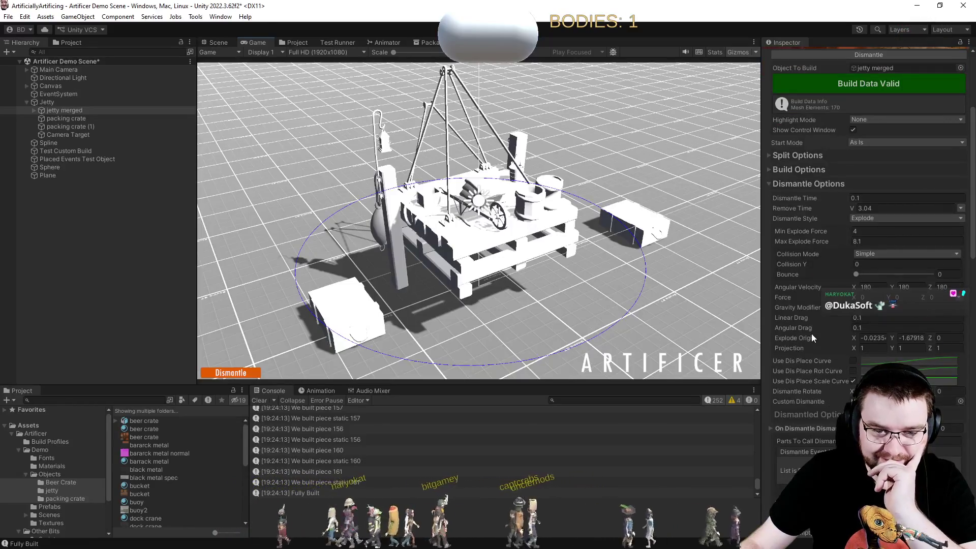
pyautogui.scroll(-2, 811, 333)
pyautogui.scroll(4, 811, 334)
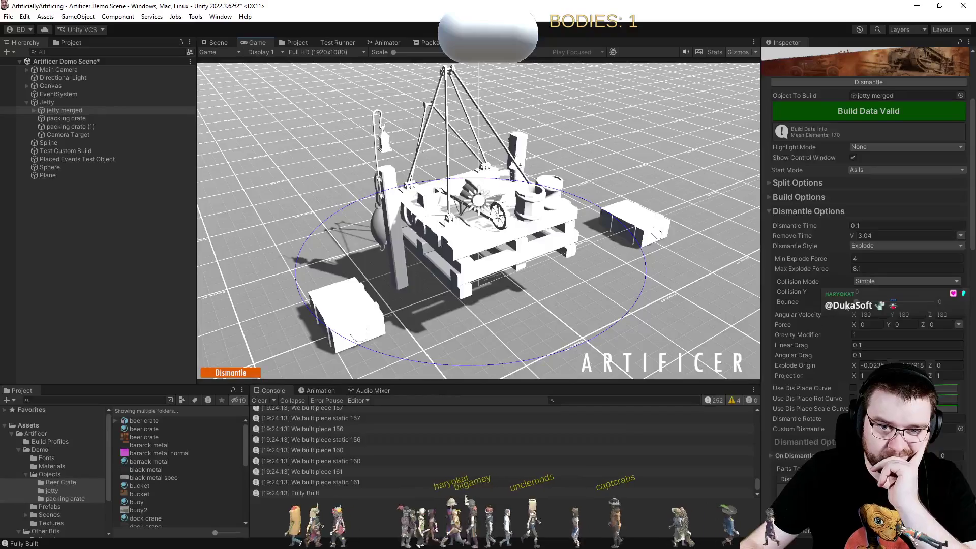
pyautogui.moveTo(849, 267); pyautogui.dragTo(894, 264)
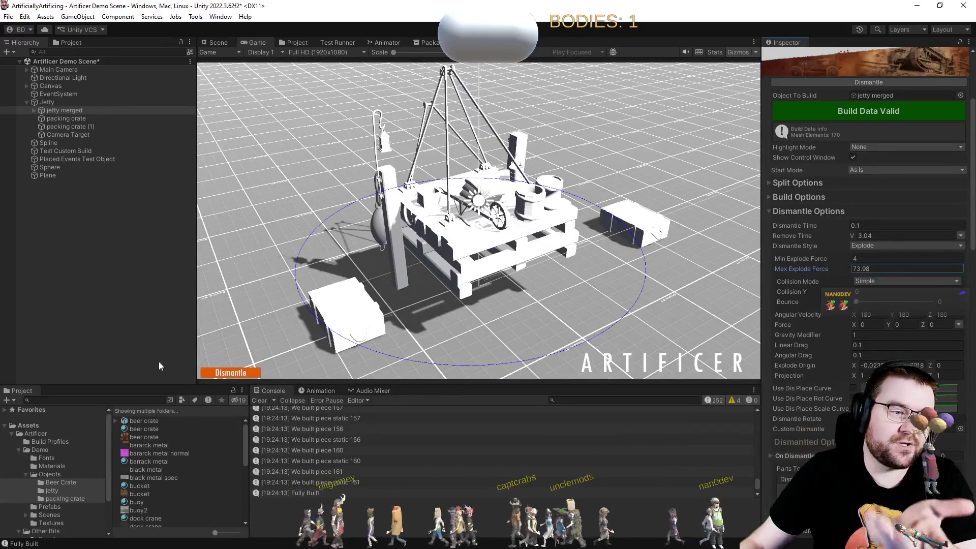
pyautogui.click(242, 375)
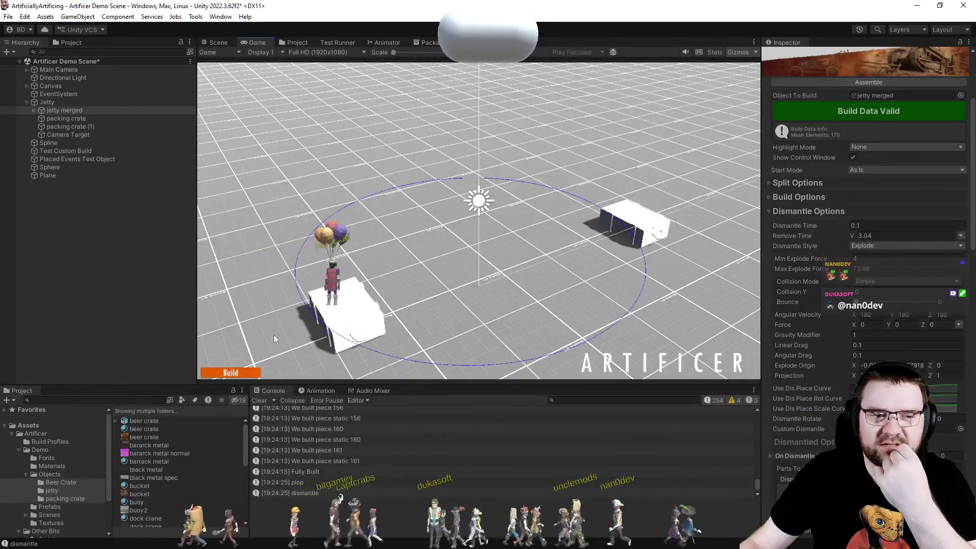
pyautogui.click(230, 373)
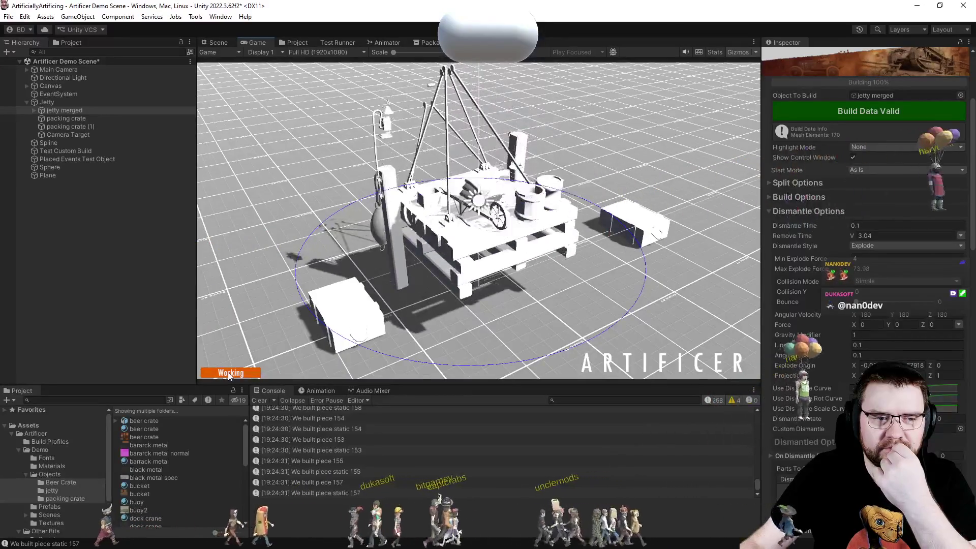
pyautogui.moveTo(801, 258); pyautogui.dragTo(86, 255)
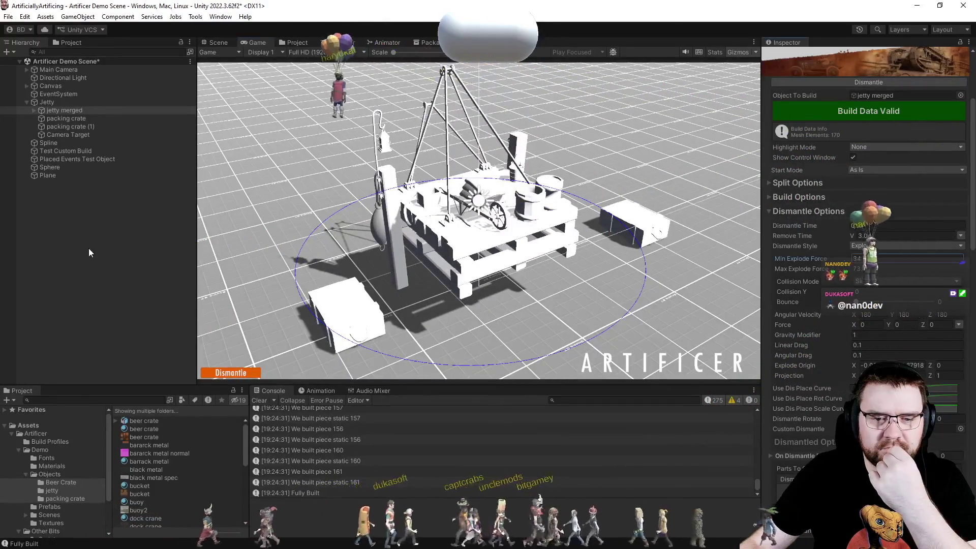
pyautogui.click(231, 373)
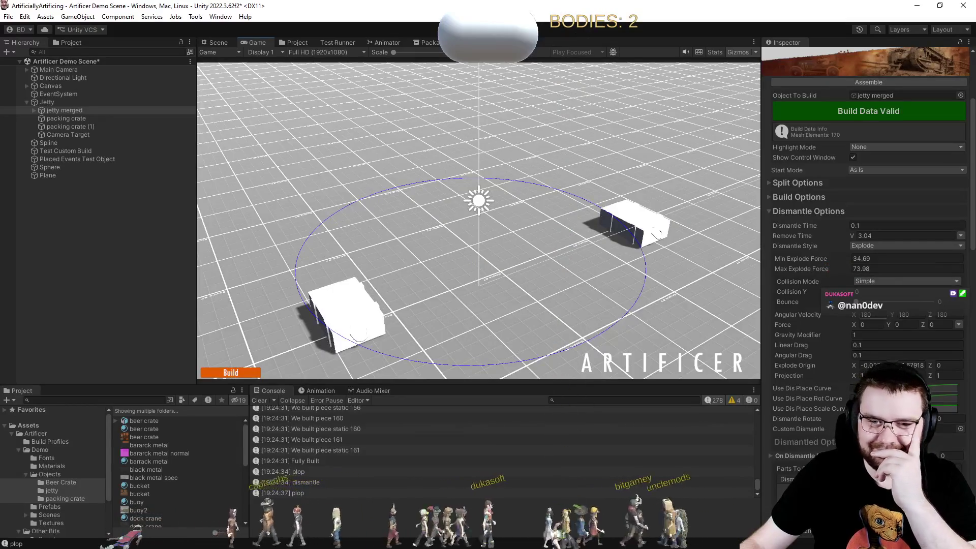
pyautogui.hotkey('ctrl', 'z')
pyautogui.hotkey('ctrl', 'z')
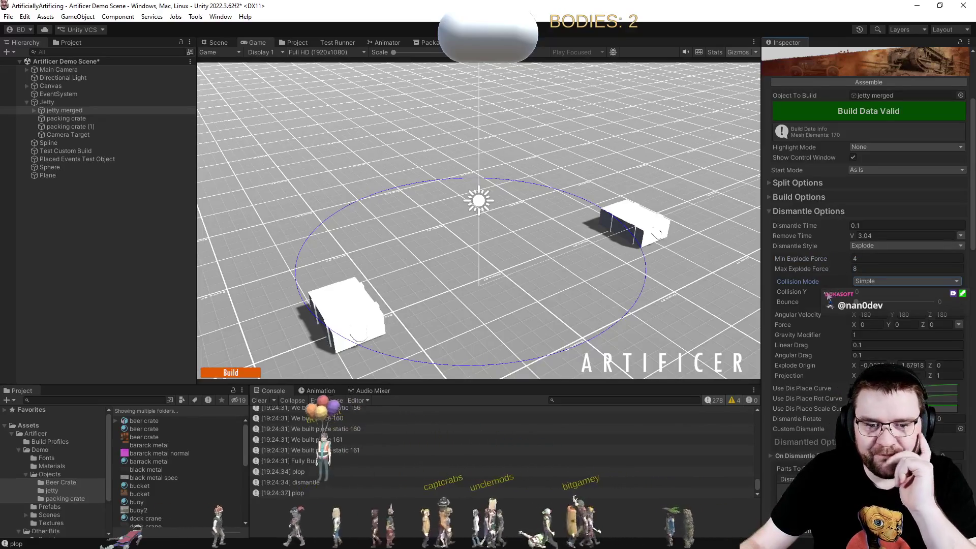
# Raise Collision Y and test an explosion, then set Collision Y back to 0.
pyautogui.moveTo(828, 293); pyautogui.dragTo(840, 294)
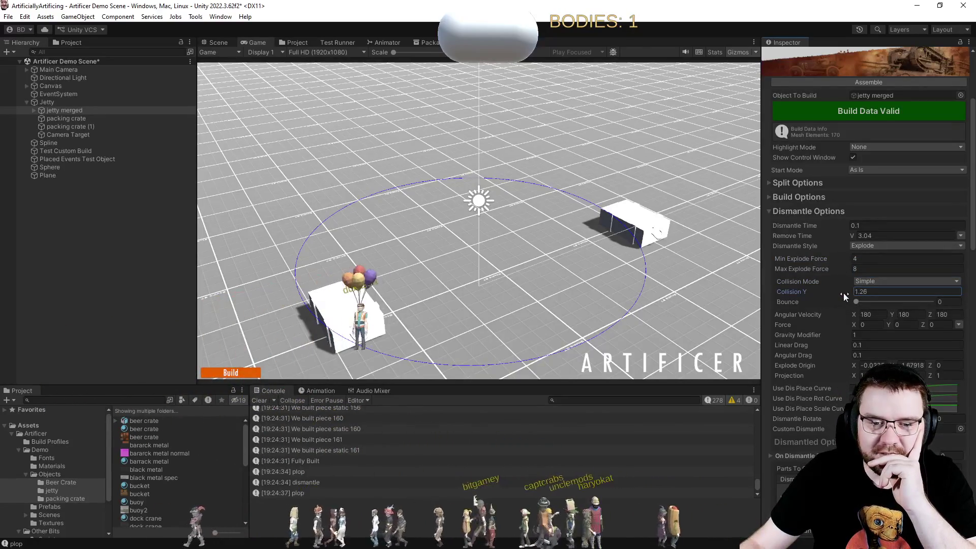
pyautogui.click(214, 373)
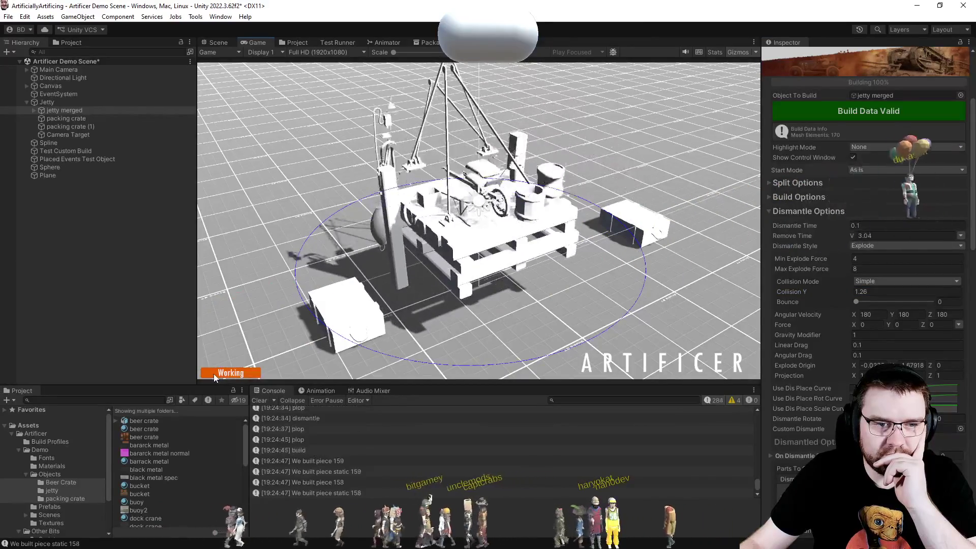
pyautogui.click(214, 374)
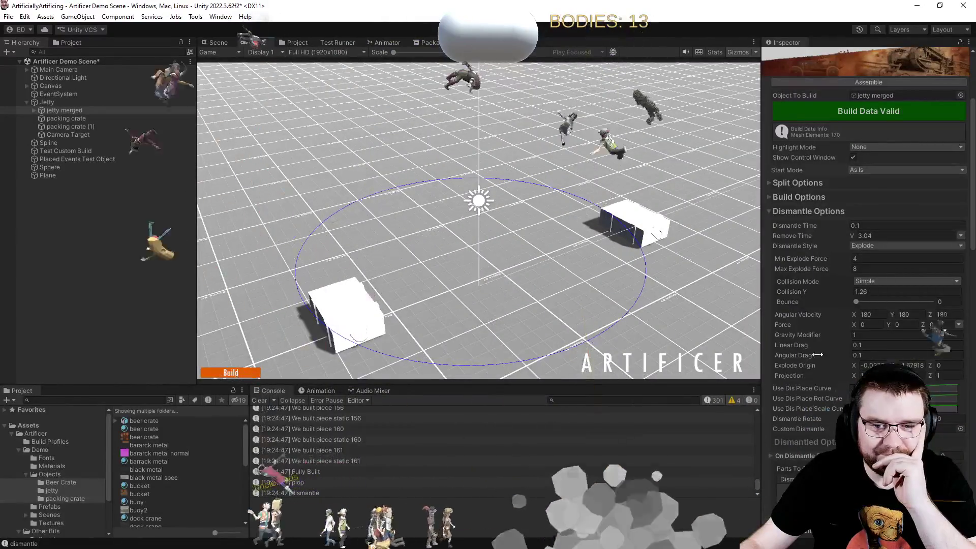
pyautogui.click(877, 292)
pyautogui.write('0')
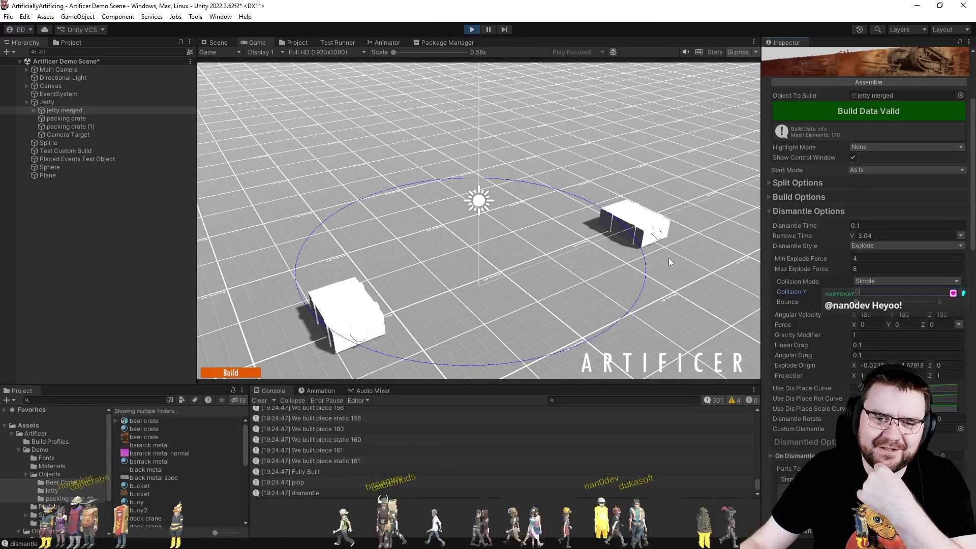
# Look through the On Dismantle event list and Extra Options settings, then fold them away.
pyautogui.scroll(-3, 808, 325)
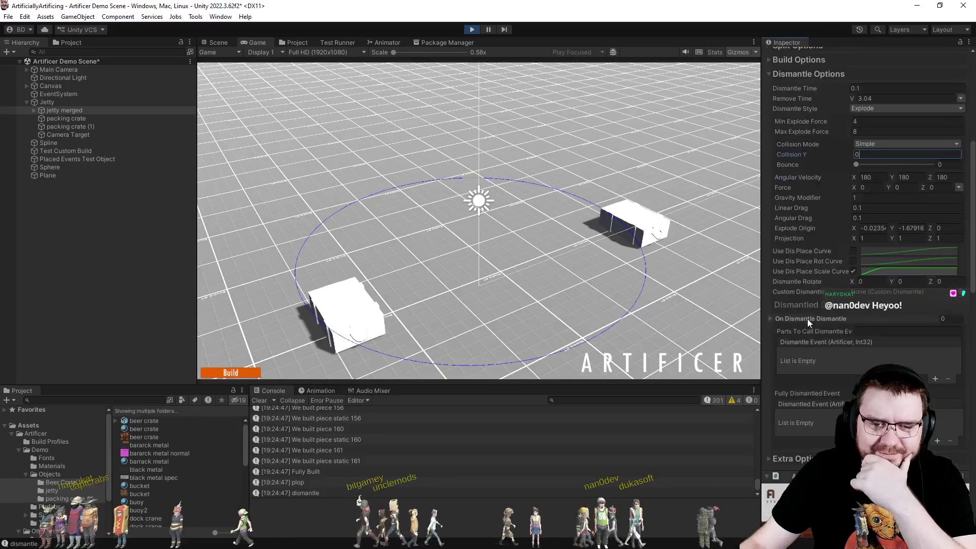
pyautogui.scroll(-1, 810, 300)
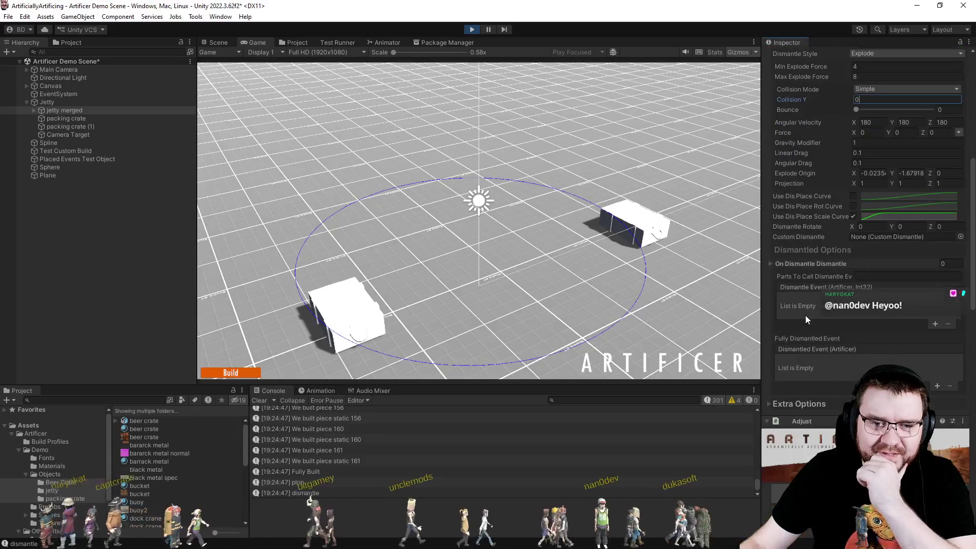
pyautogui.click(770, 263)
pyautogui.click(769, 263)
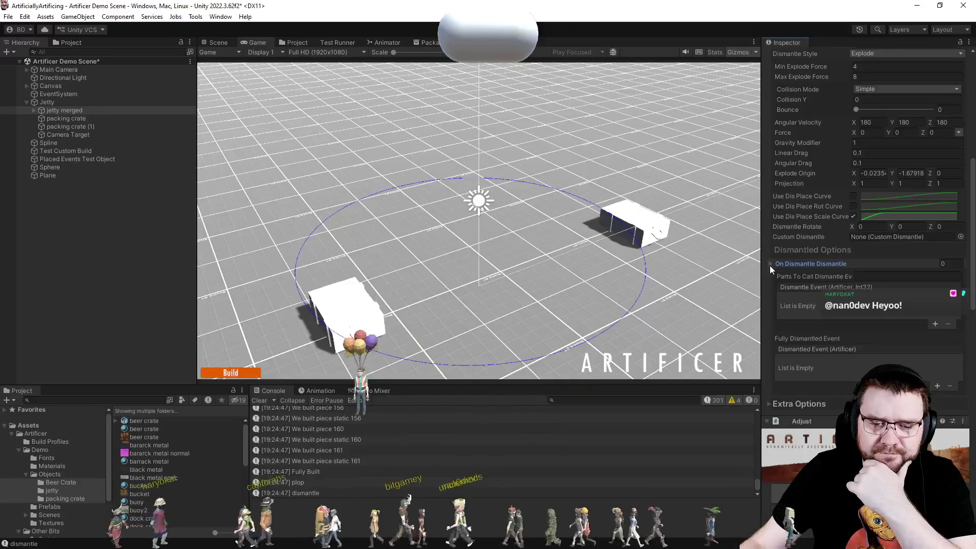
pyautogui.scroll(-2, 768, 280)
pyautogui.click(770, 293)
pyautogui.scroll(-2, 769, 291)
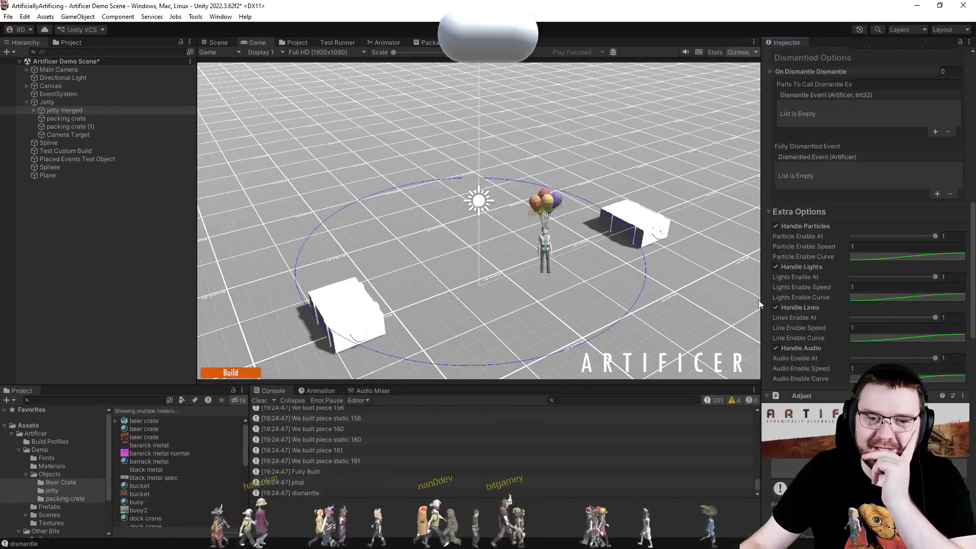
pyautogui.click(769, 211)
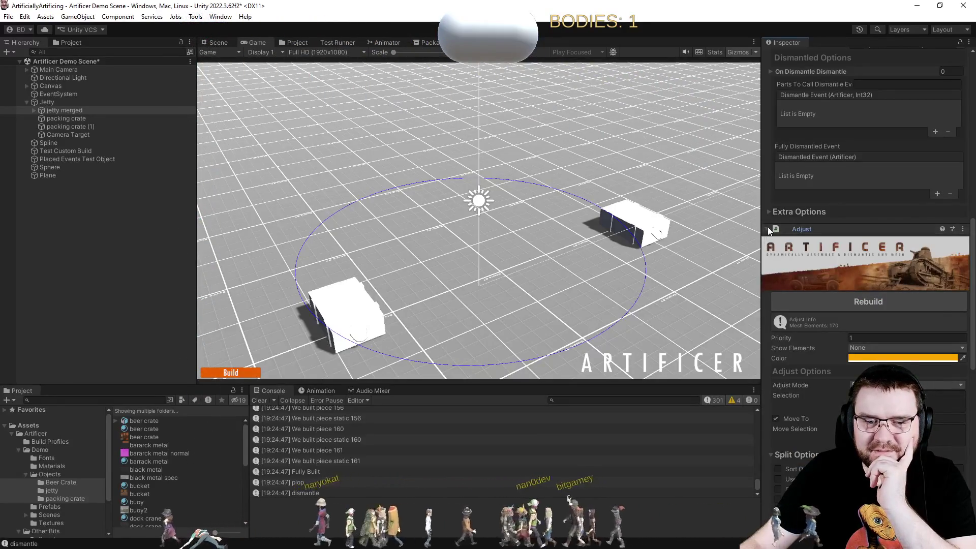
# Rebuild the jetty fully in the game while viewing the Split Options settings.
pyautogui.scroll(9, 800, 329)
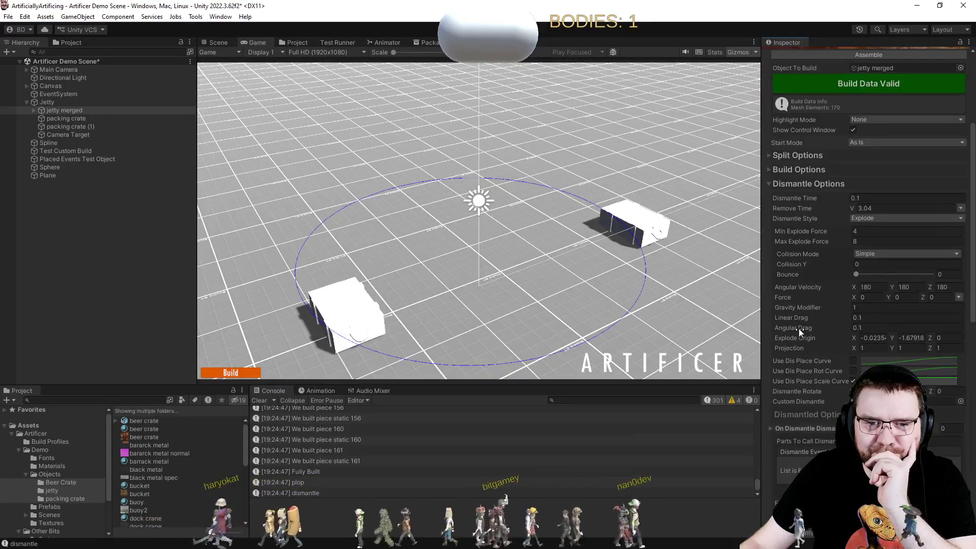
pyautogui.scroll(5, 798, 328)
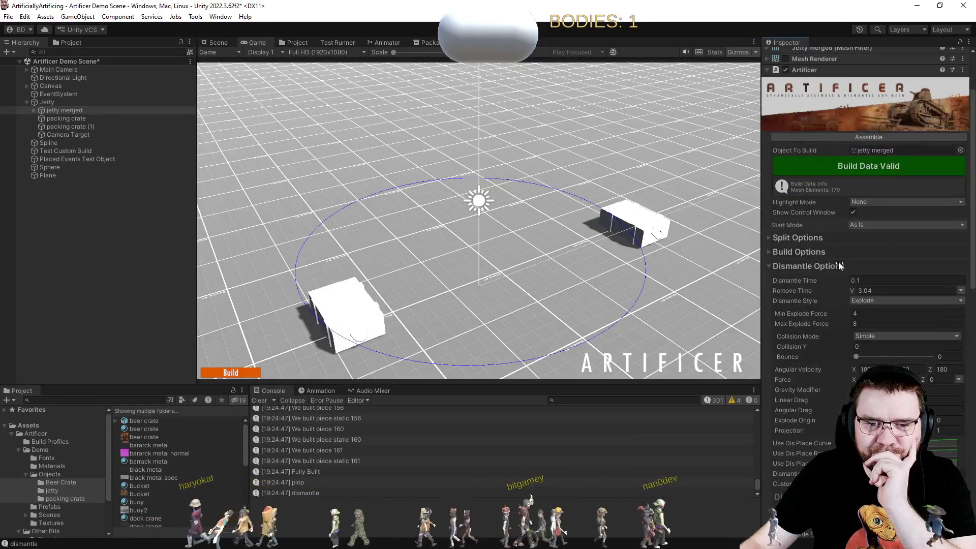
pyautogui.click(770, 237)
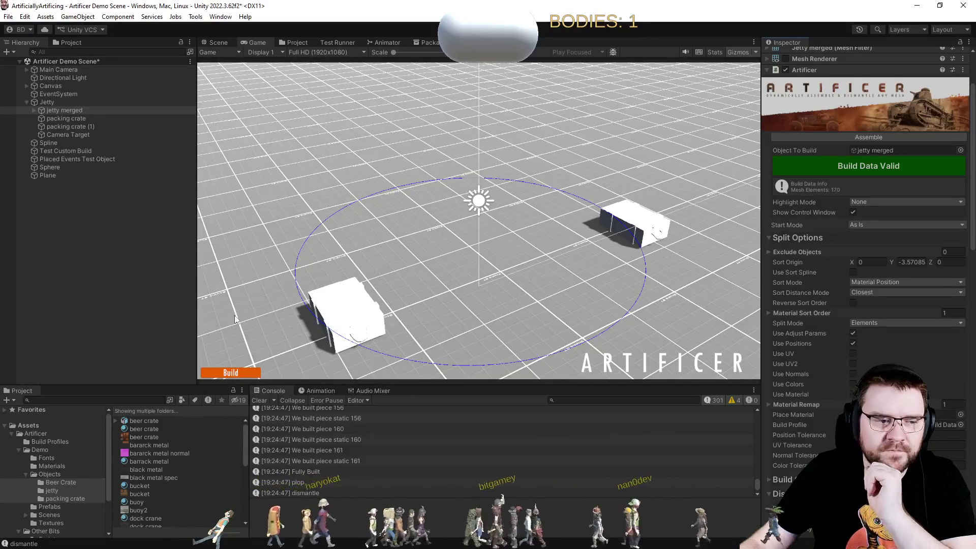
pyautogui.click(227, 368)
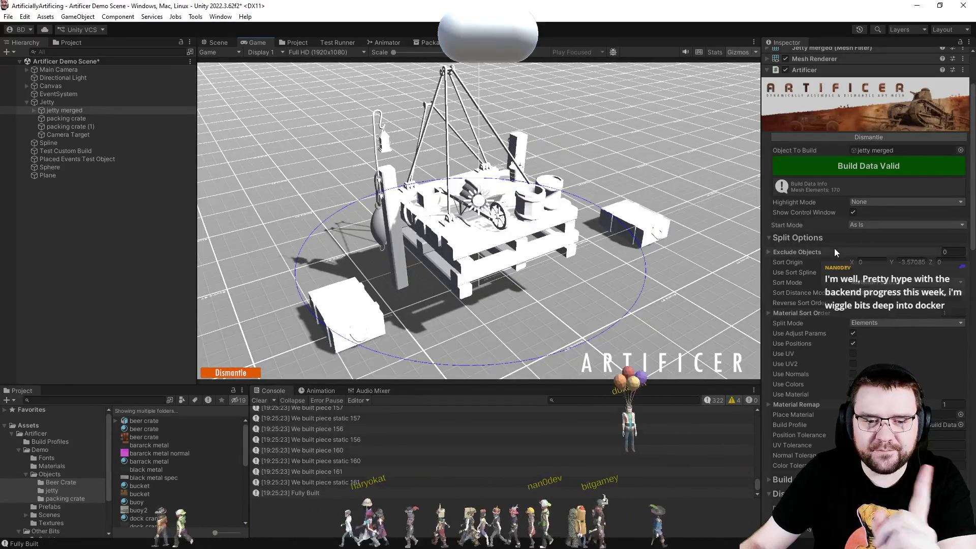
pyautogui.click(797, 237)
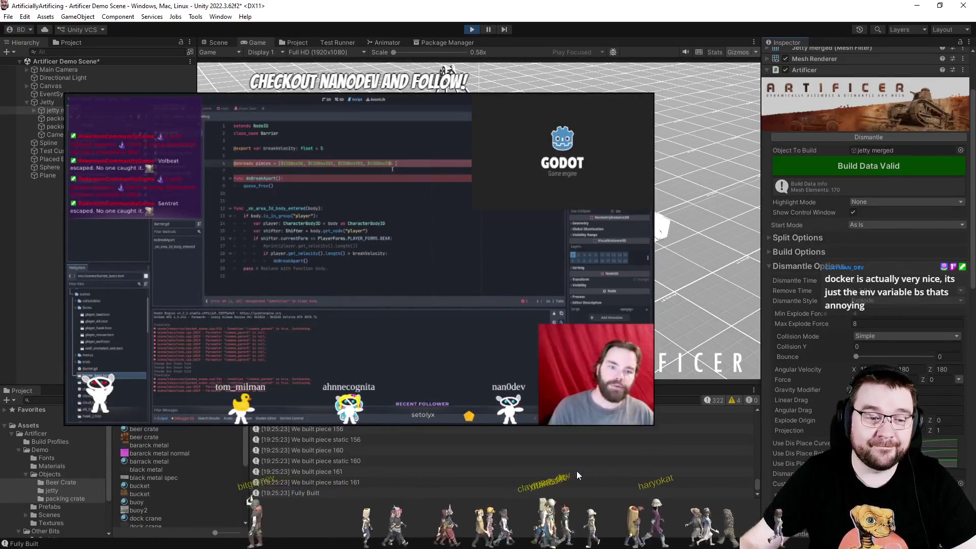
# Dismantle and rebuild the jetty with D and B, then set Highlight Mode to Single and rebuild.
pyautogui.press('d')
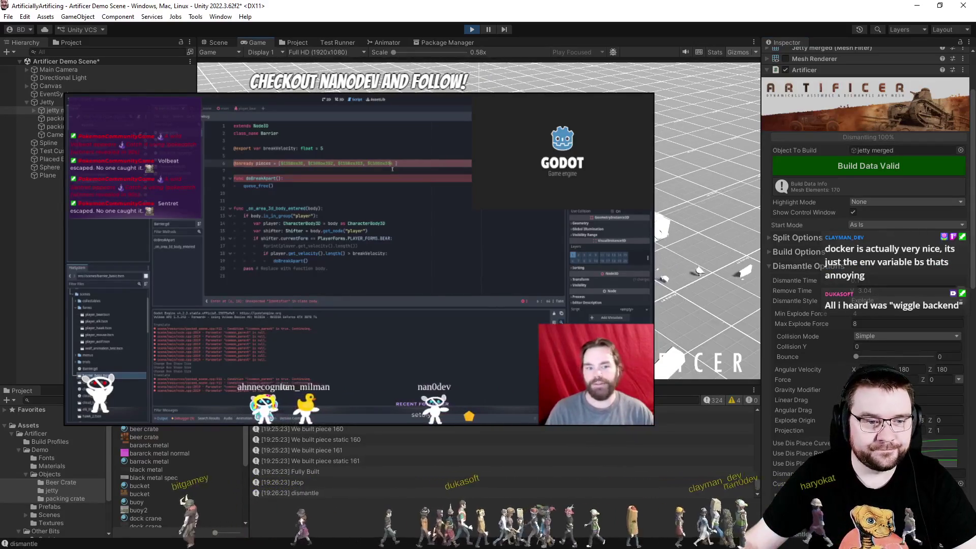
pyautogui.press('b')
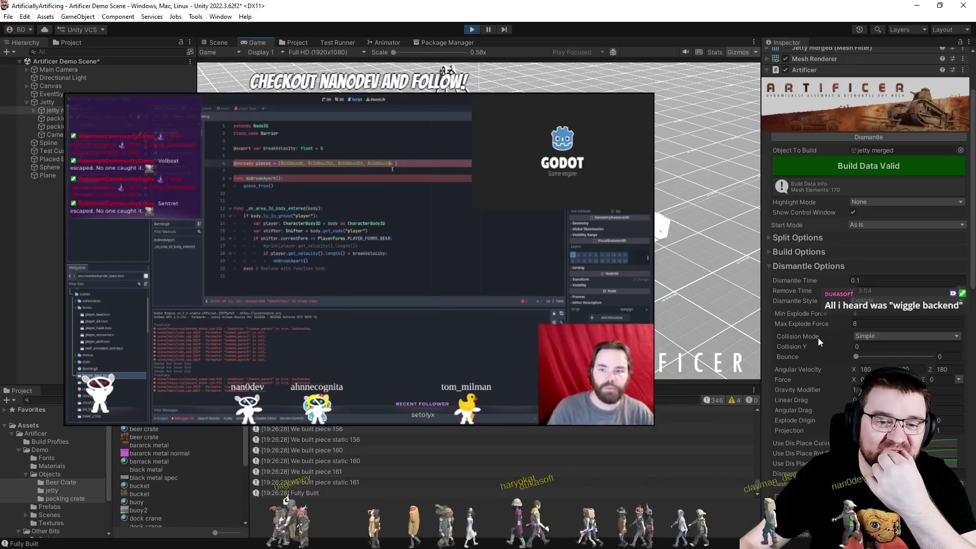
pyautogui.click(881, 203)
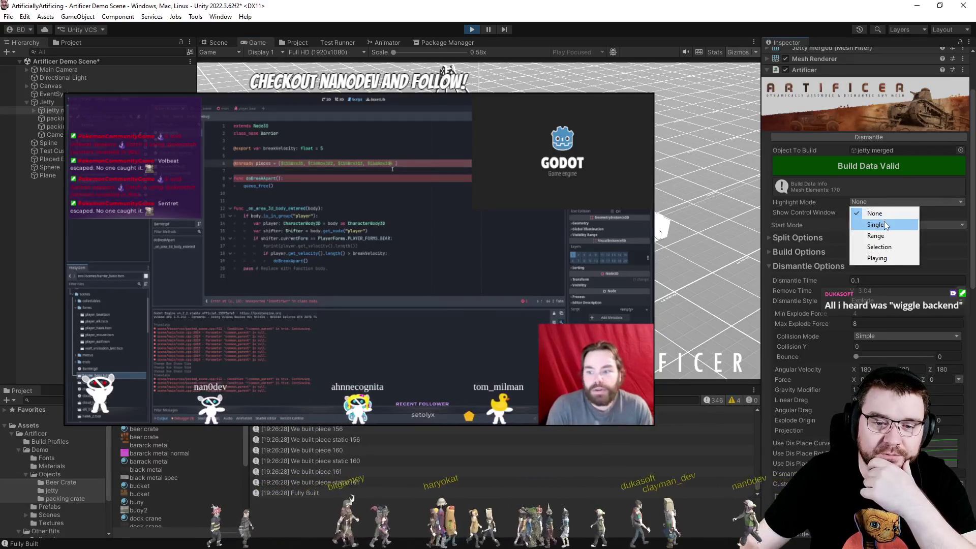
pyautogui.click(875, 223)
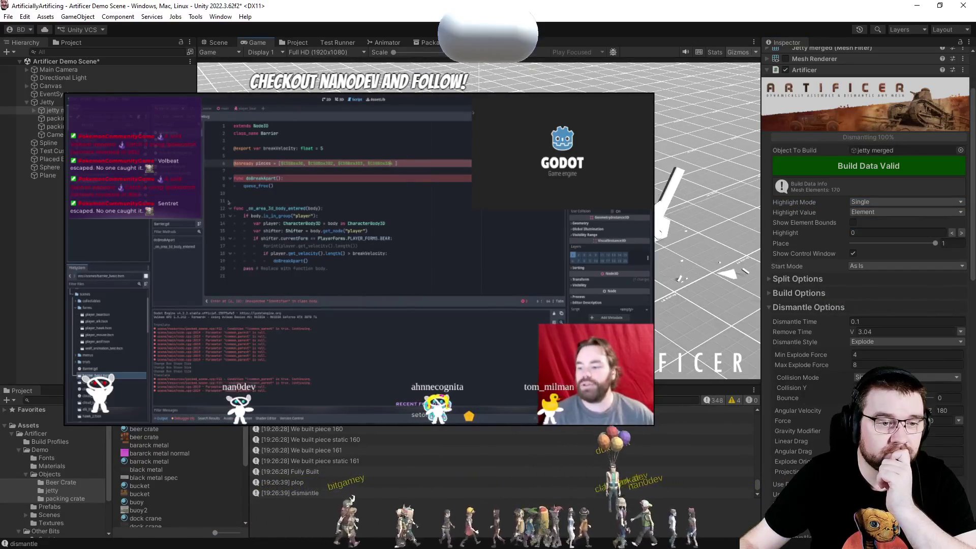
pyautogui.click(773, 137)
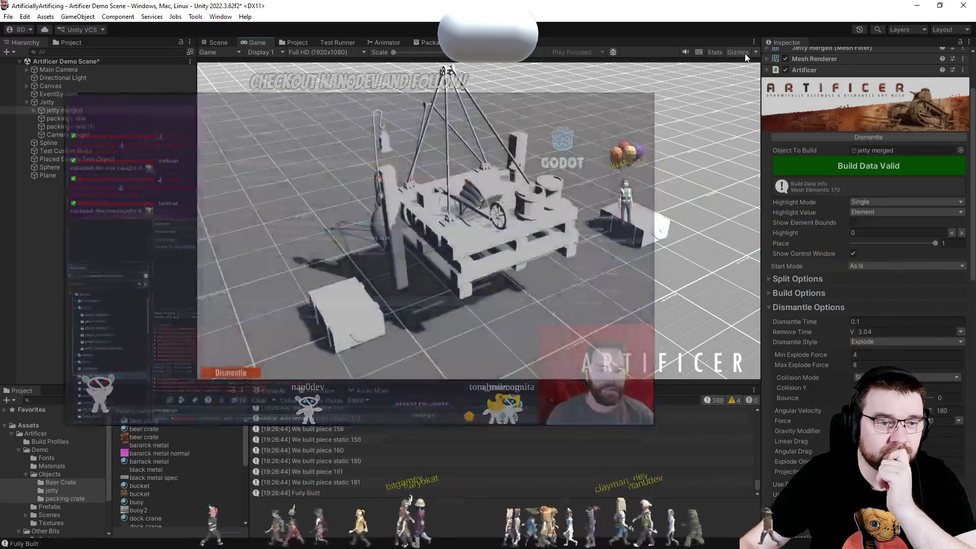
# Dismantle the jetty, reset Highlight Mode to None, expand Build Options, and orbit the Scene view.
pyautogui.click(227, 371)
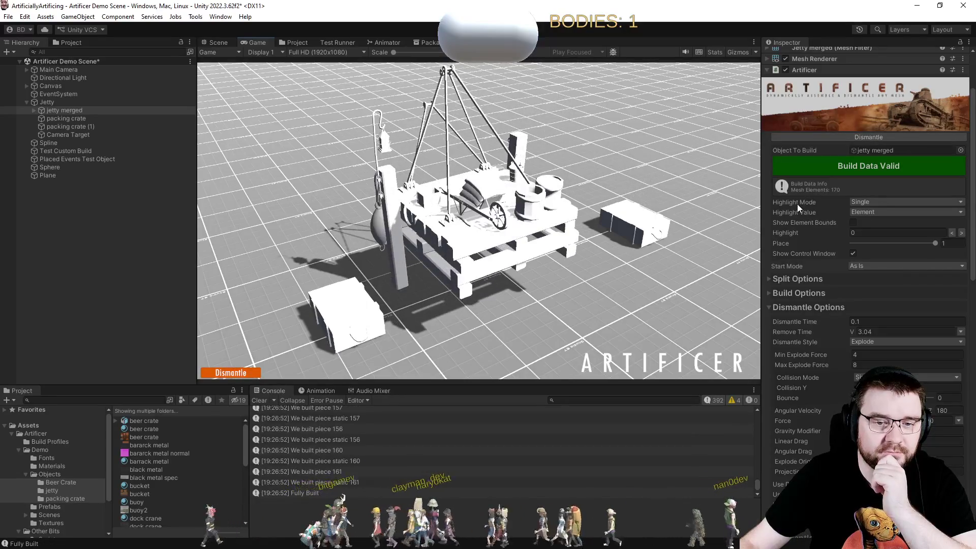
pyautogui.click(867, 202)
pyautogui.click(873, 214)
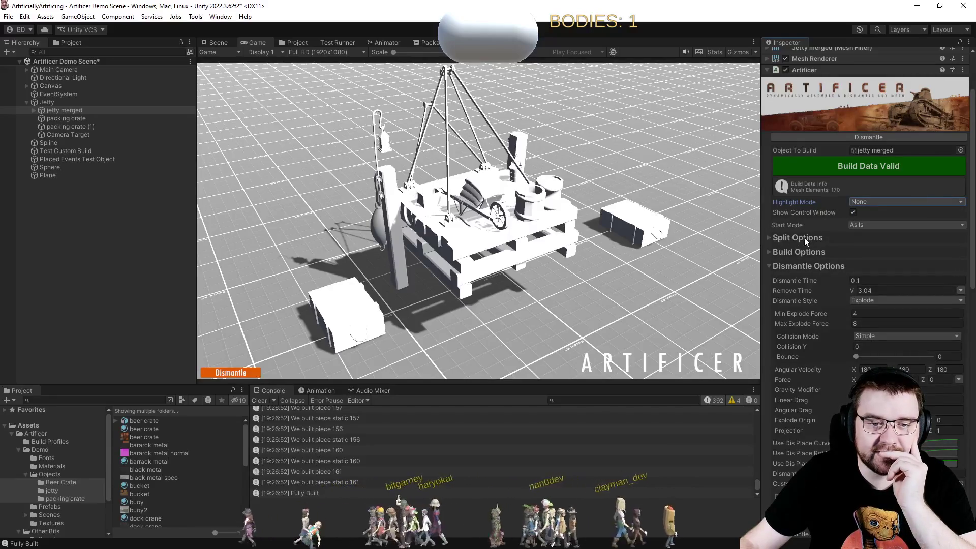
pyautogui.click(799, 251)
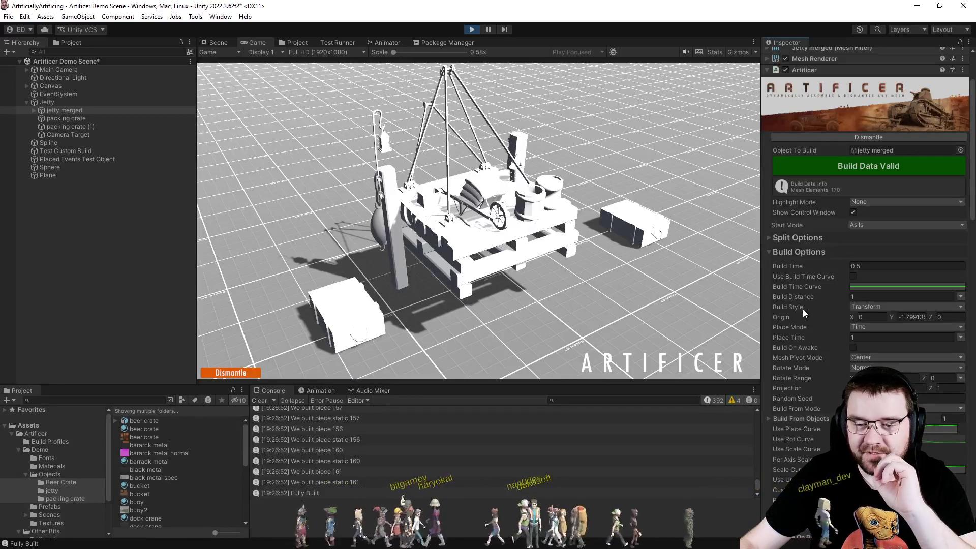
pyautogui.click(225, 42)
pyautogui.moveTo(546, 180)
pyautogui.mouseDown()
pyautogui.moveTo(472, 242)
pyautogui.moveTo(549, 253)
pyautogui.mouseUp()
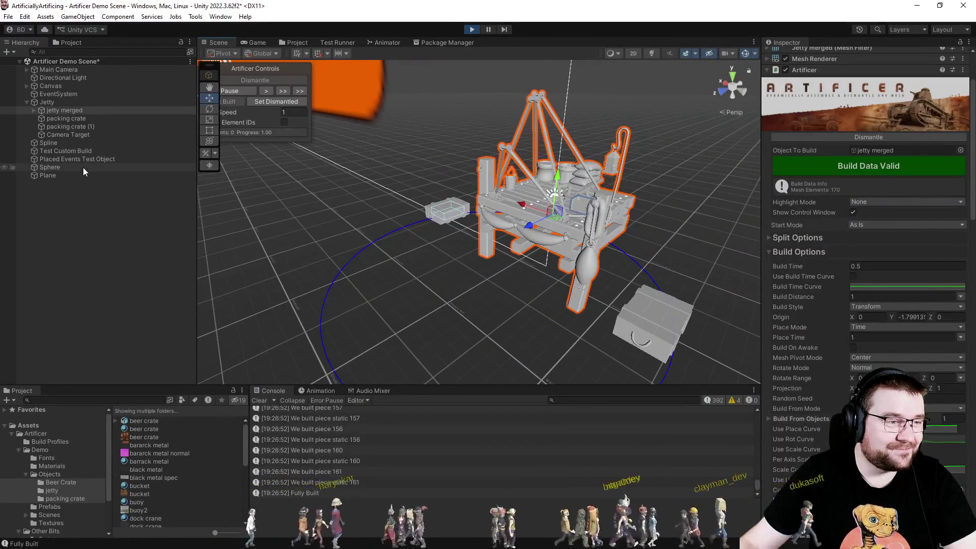
# Inspect the Sphere, Placed Events Test Object, Test Custom Build and the jetty merged object.
pyautogui.click(83, 167)
pyautogui.click(97, 160)
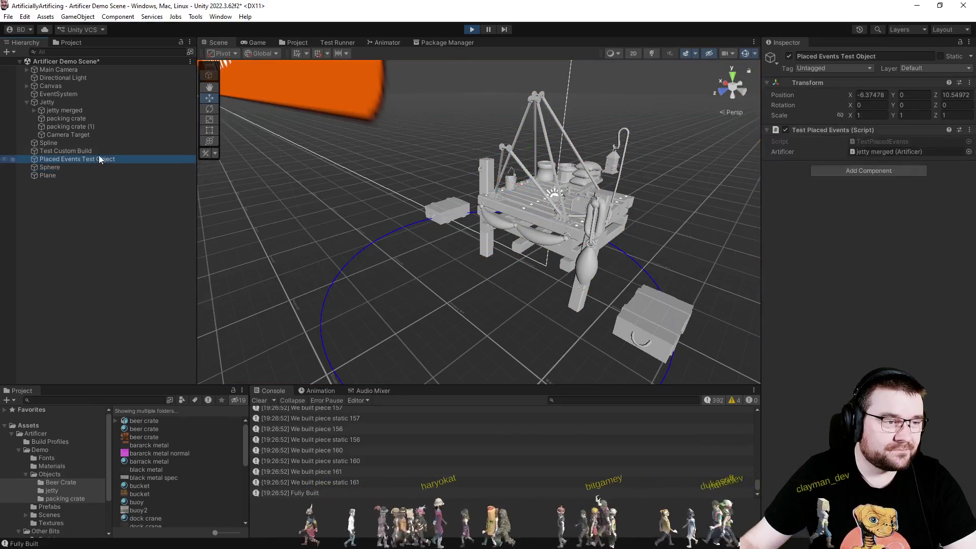
pyautogui.click(99, 152)
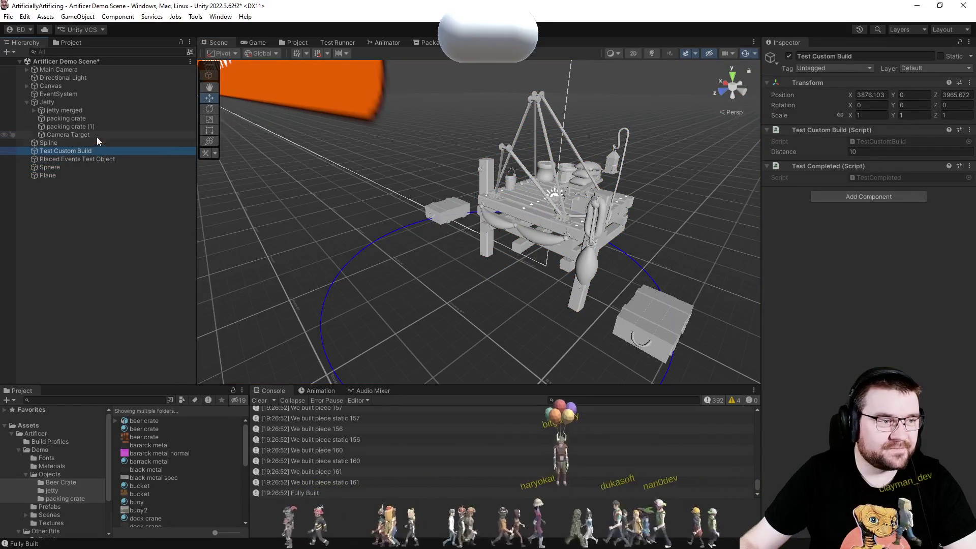
pyautogui.click(78, 102)
pyautogui.click(81, 110)
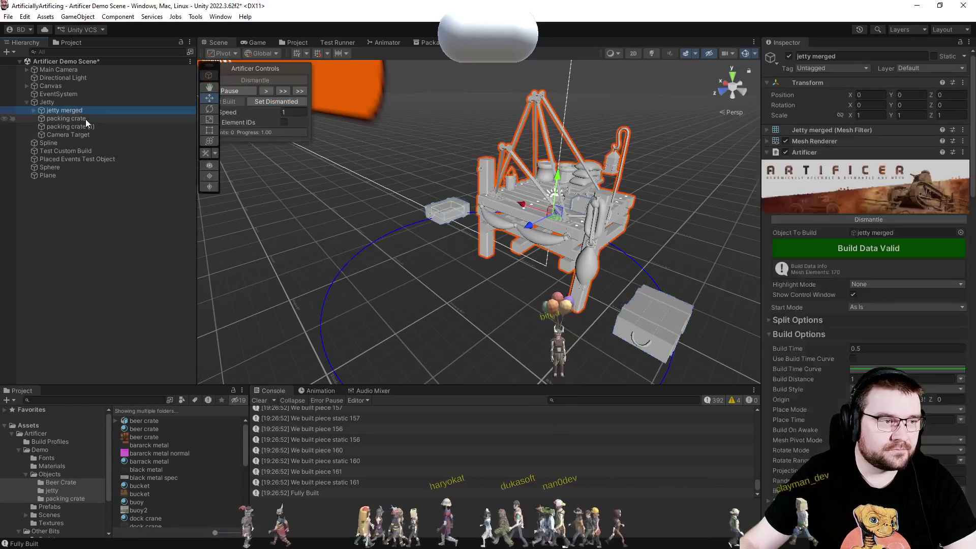
# Scroll through the jetty's Inspector and return to the rendered Game view.
pyautogui.scroll(-5, 784, 280)
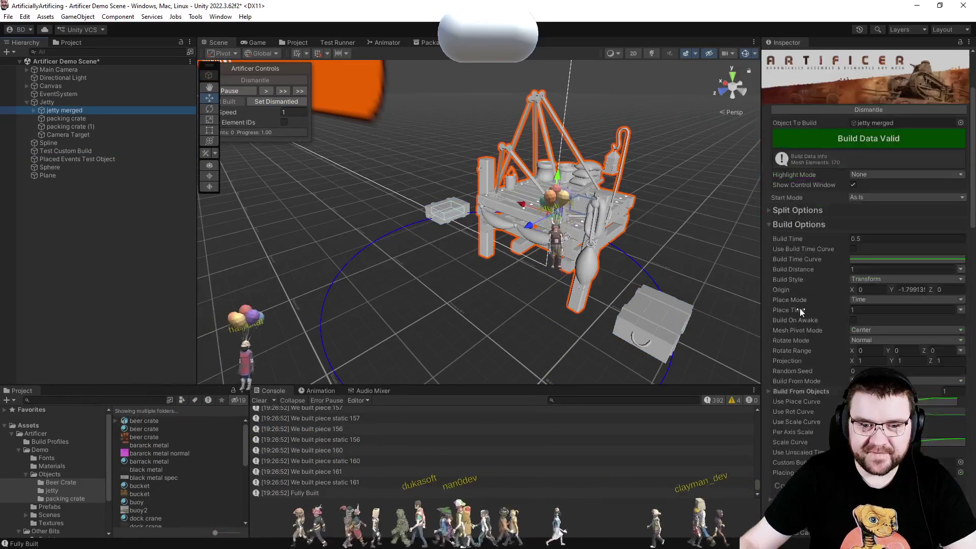
pyautogui.scroll(-1, 801, 313)
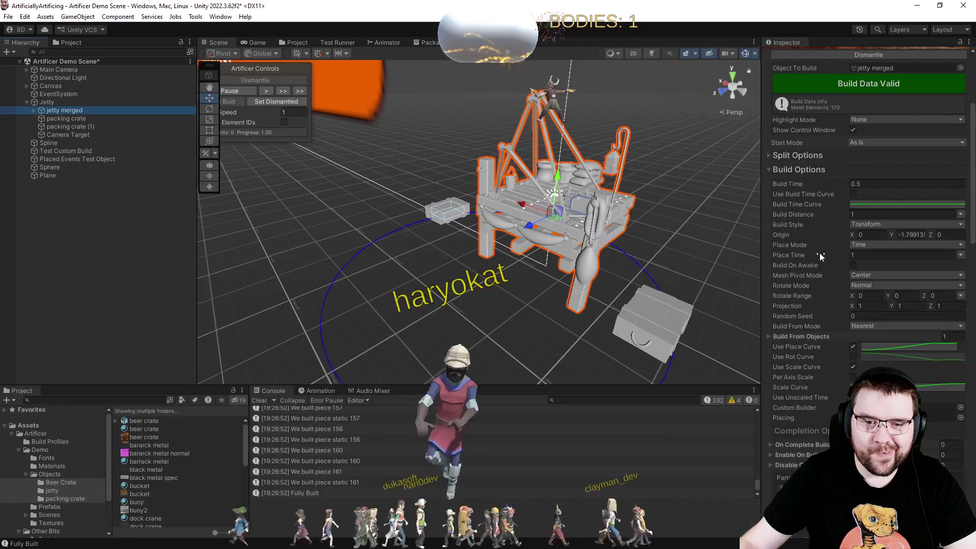
pyautogui.click(259, 44)
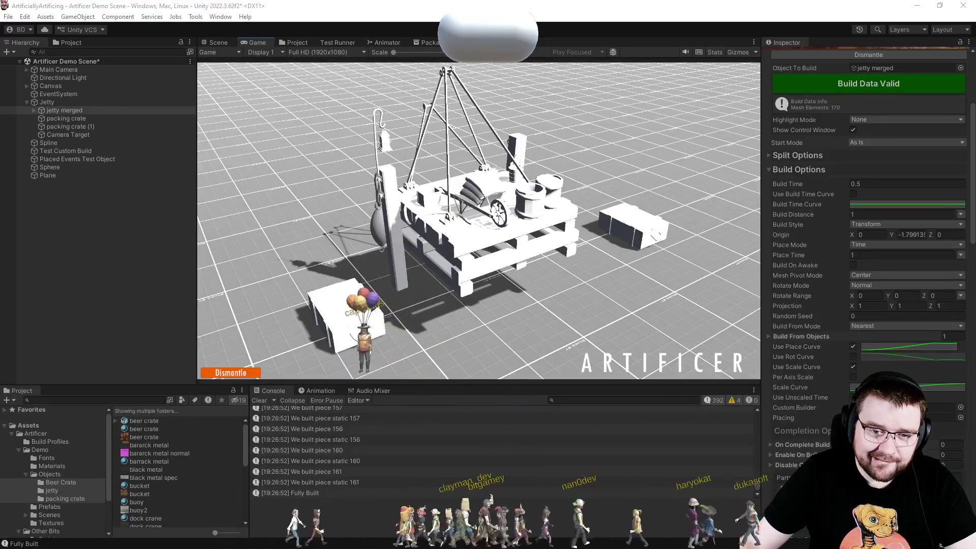
# Set Build Style to Appear and test dismantling and rebuilding the jetty.
pyautogui.click(860, 224)
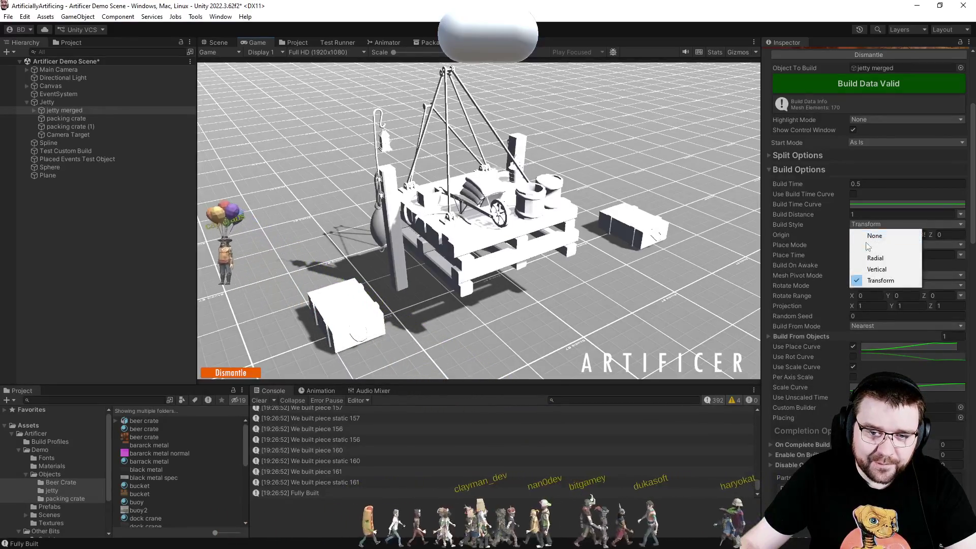
pyautogui.click(864, 248)
pyautogui.click(231, 374)
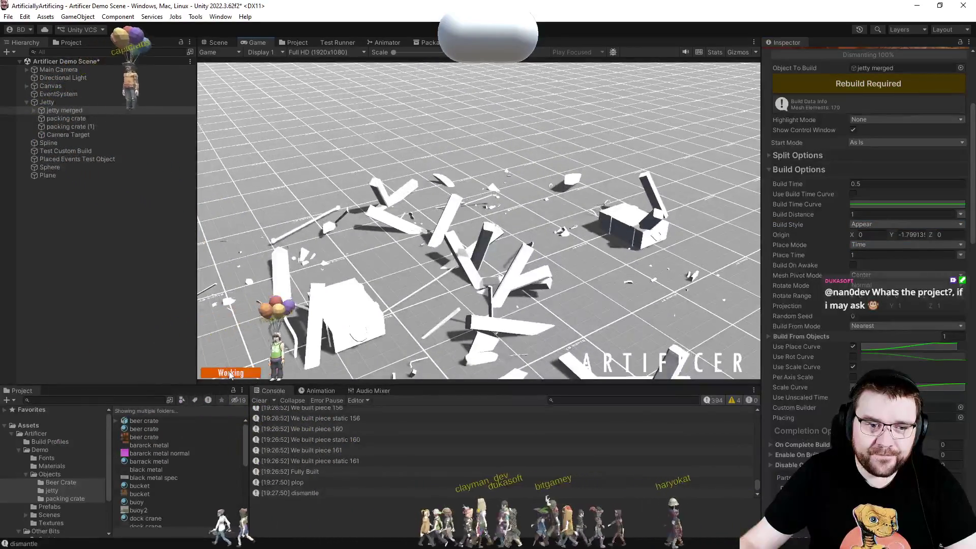
pyautogui.click(230, 374)
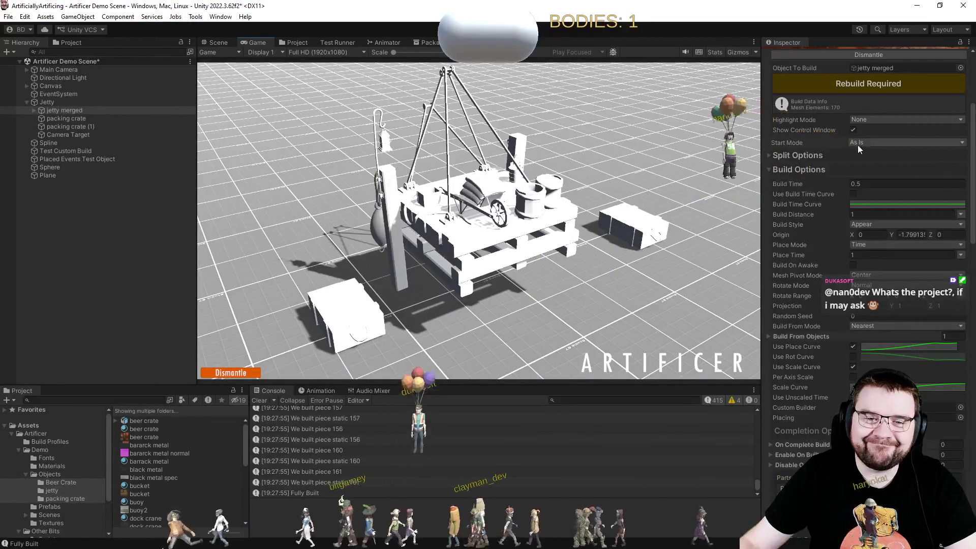
# Set Build Style to Radial and test dismantling and rebuilding the jetty.
pyautogui.click(869, 225)
pyautogui.click(875, 257)
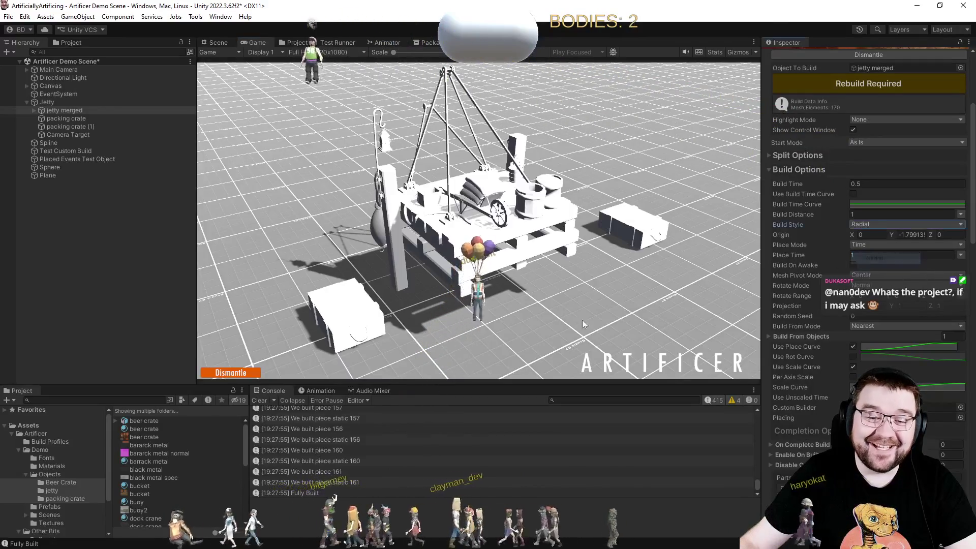
pyautogui.click(243, 375)
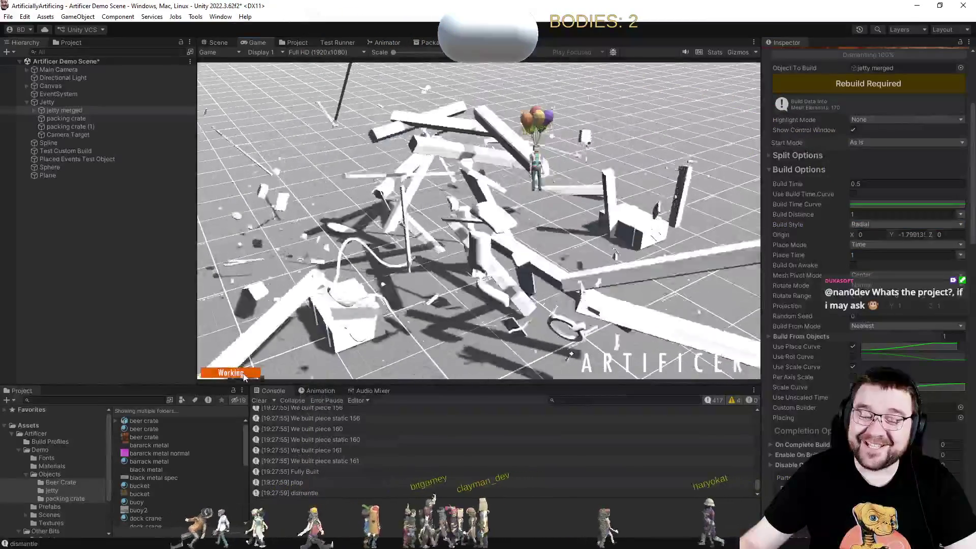
pyautogui.click(243, 374)
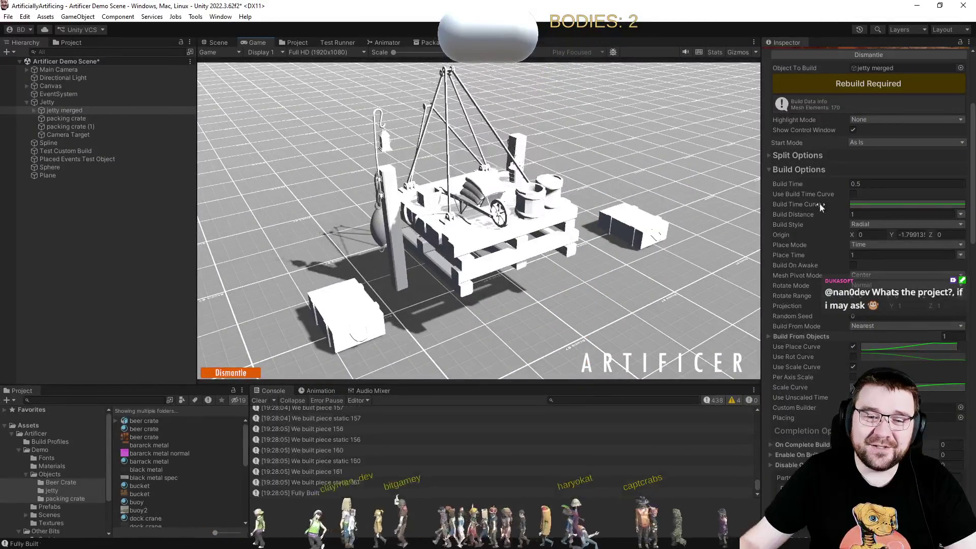
# Set Build Style to Vertical and test dismantling and rebuilding the jetty.
pyautogui.click(880, 224)
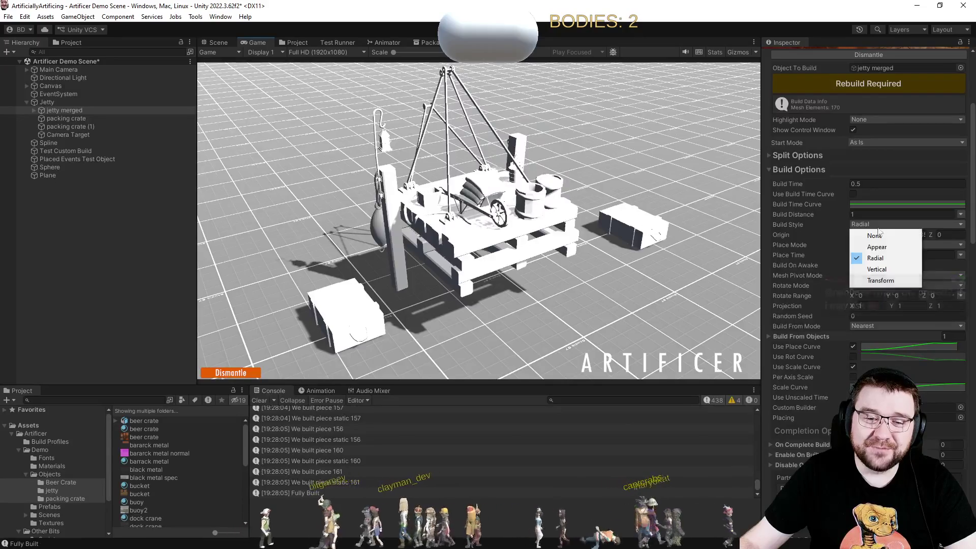
pyautogui.click(876, 269)
pyautogui.click(246, 376)
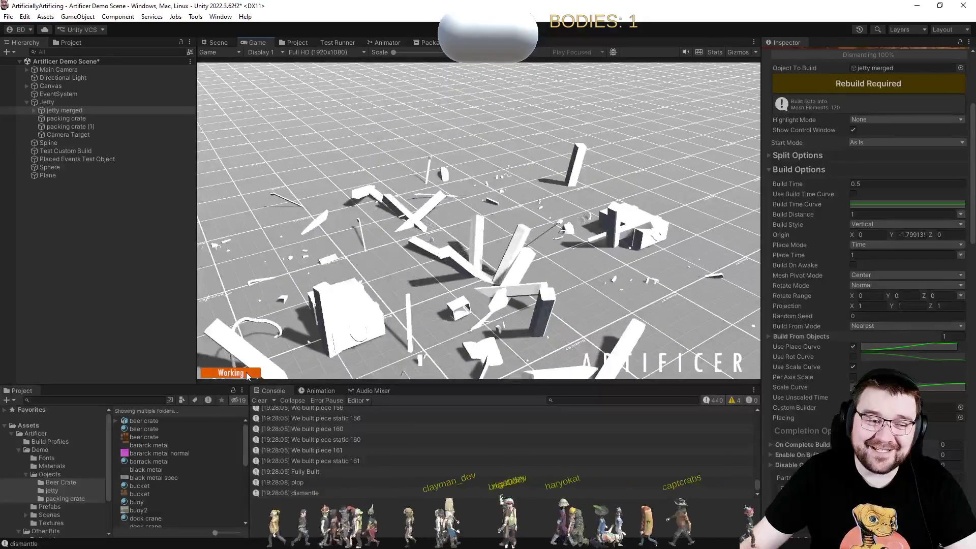
pyautogui.click(246, 372)
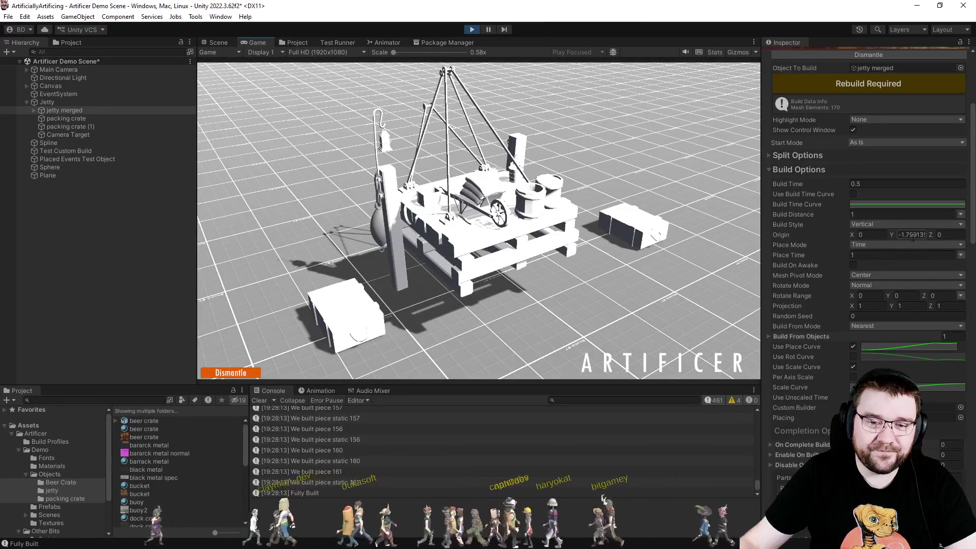
# Set the build Origin Y to 0 and dismantle and rebuild the jetty again.
pyautogui.write('0')
pyautogui.click(254, 373)
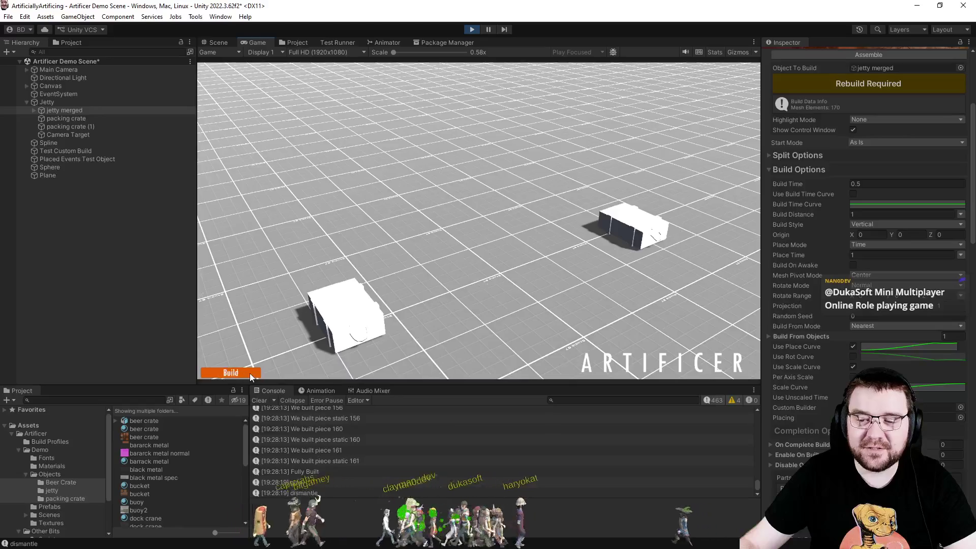
pyautogui.click(249, 373)
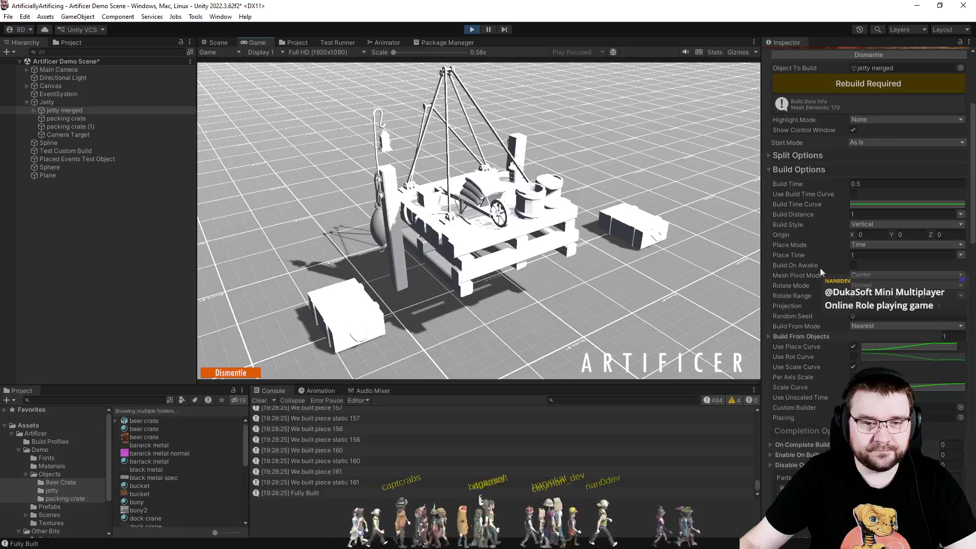
pyautogui.scroll(-15, 822, 341)
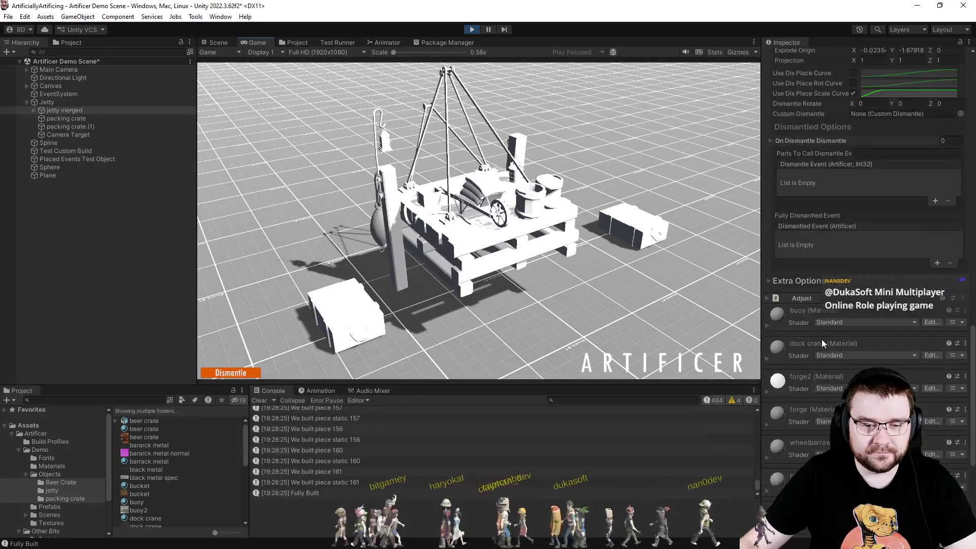
# Collapse Dismantle Options and expand the Adjust component and its build options.
pyautogui.scroll(10, 824, 333)
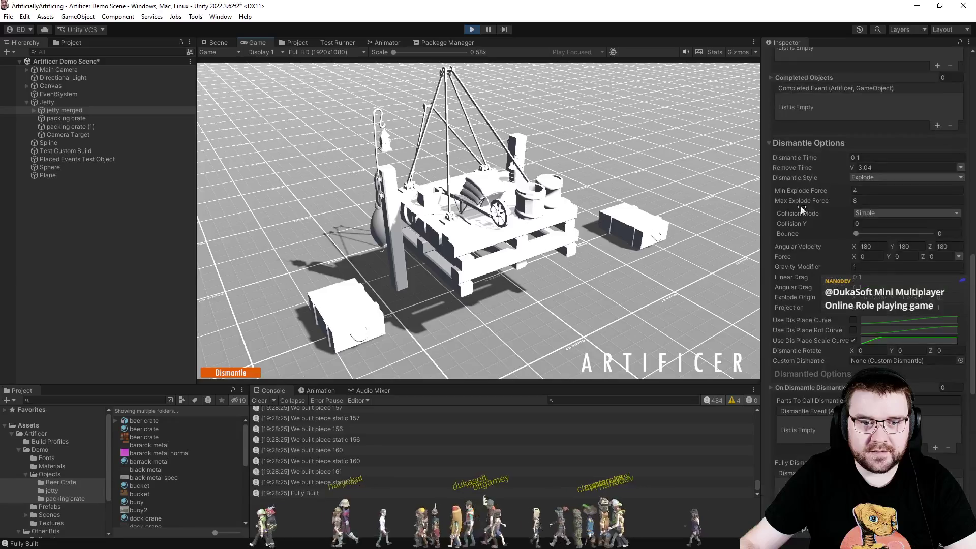
pyautogui.click(798, 142)
pyautogui.scroll(8, 796, 202)
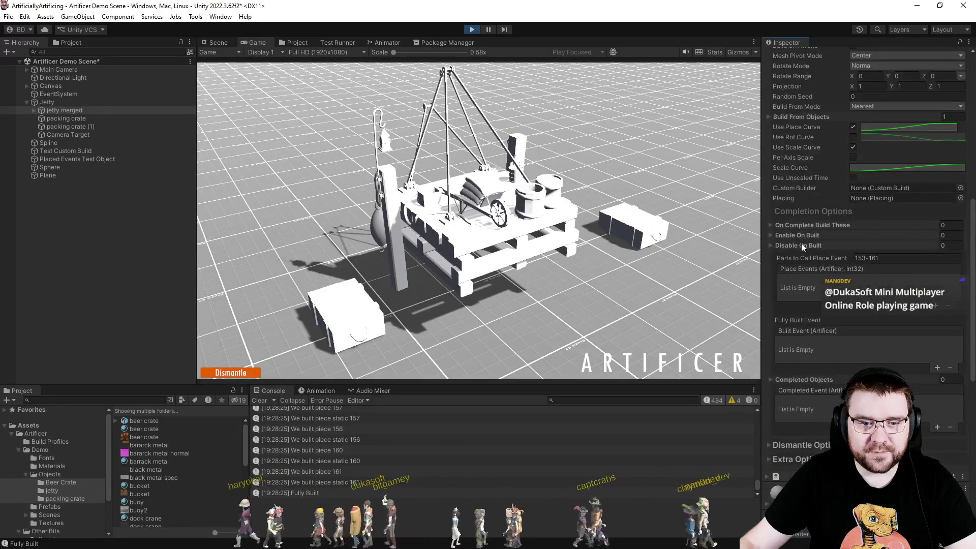
pyautogui.scroll(9, 808, 236)
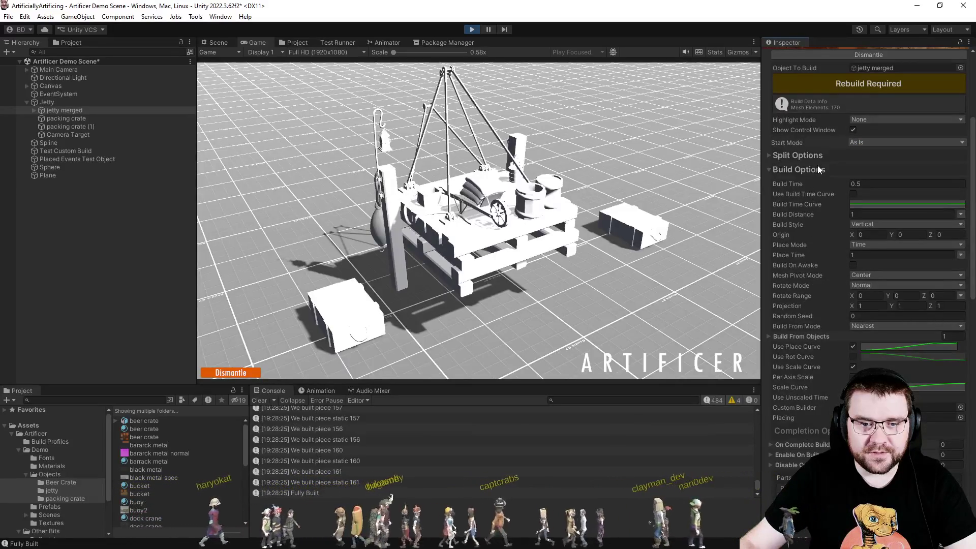
pyautogui.scroll(3, 812, 169)
pyautogui.scroll(-7, 837, 266)
pyautogui.scroll(8, 832, 266)
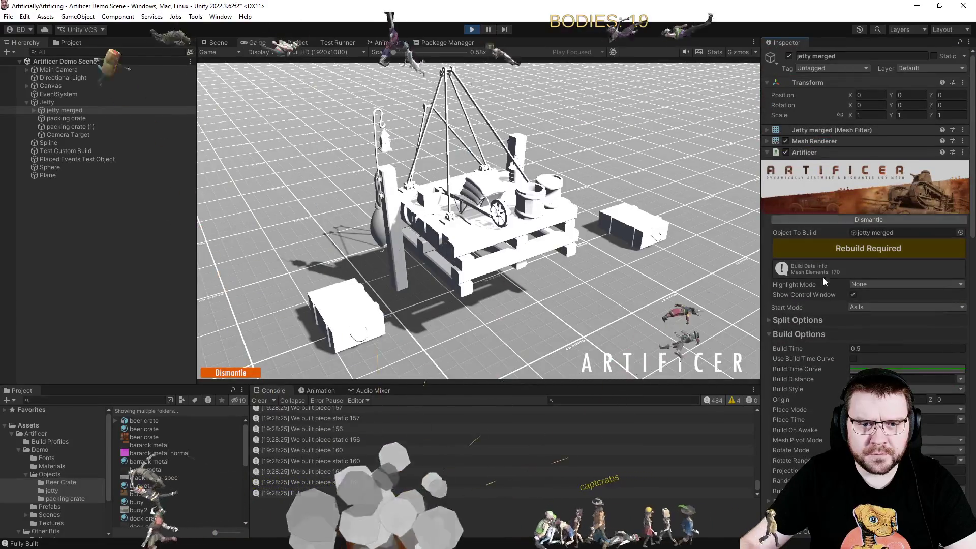
pyautogui.scroll(-15, 819, 300)
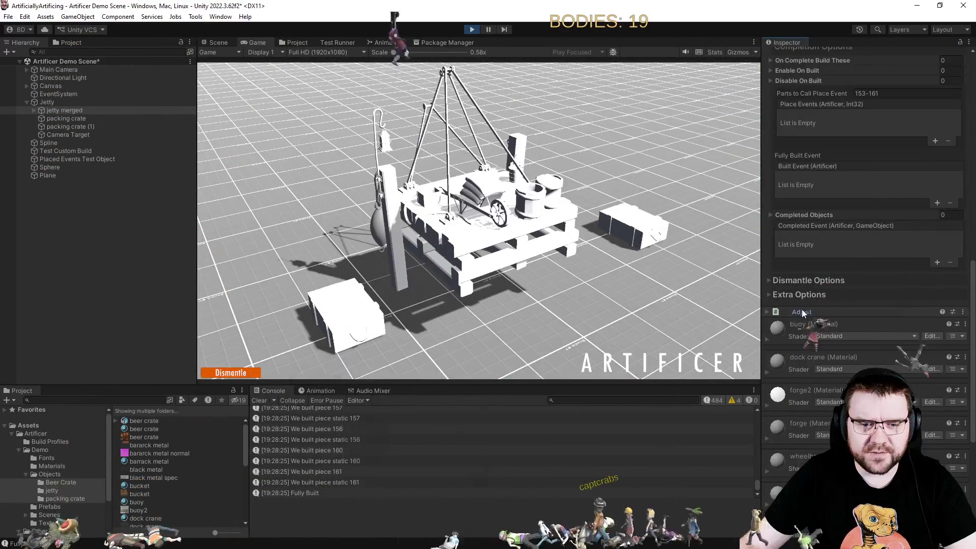
pyautogui.click(802, 312)
pyautogui.scroll(-5, 810, 321)
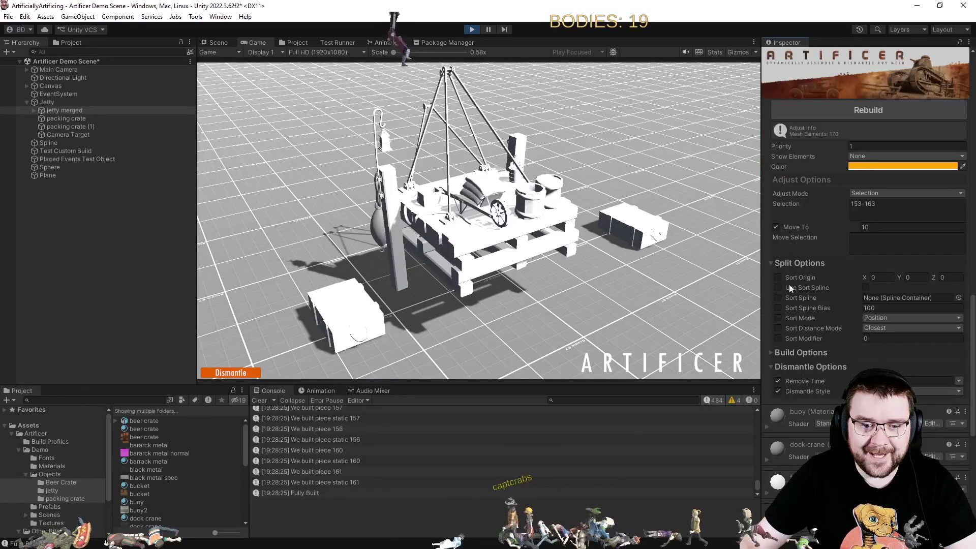
pyautogui.click(791, 353)
pyautogui.scroll(-5, 794, 371)
pyautogui.scroll(8, 806, 356)
# Remove the Adjust component, click Rebuild Required for the Artificer data, and dismantle the jetty.
pyautogui.click(963, 230)
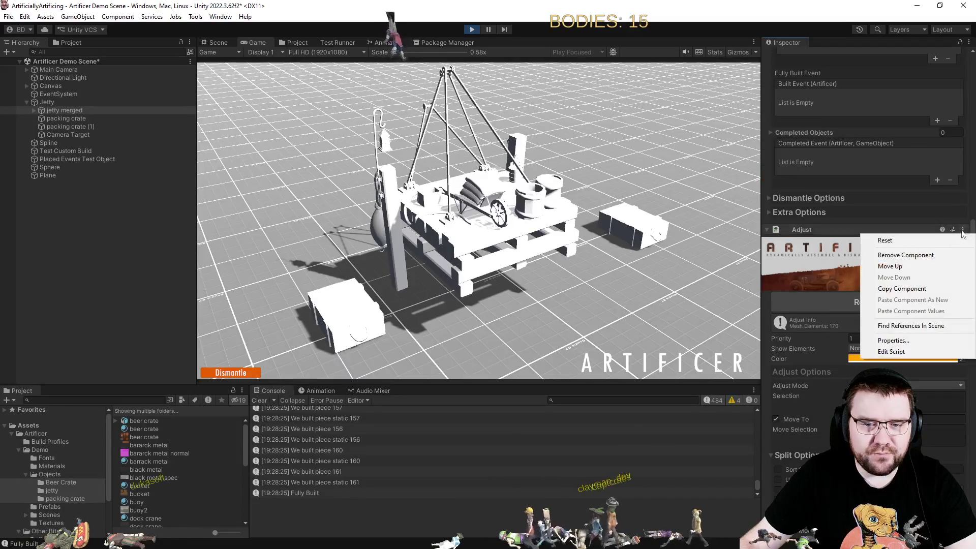
pyautogui.click(908, 255)
pyautogui.scroll(15, 840, 280)
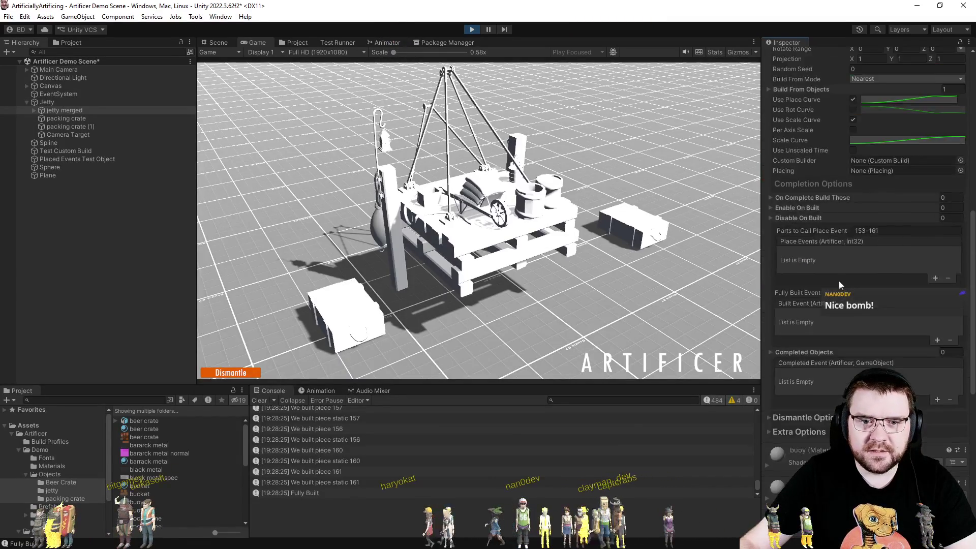
pyautogui.click(856, 251)
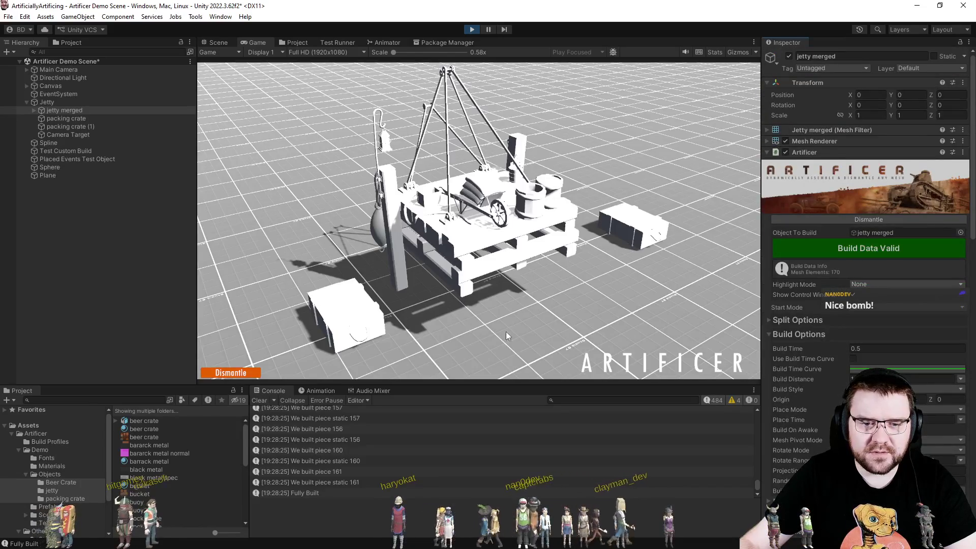
pyautogui.click(234, 374)
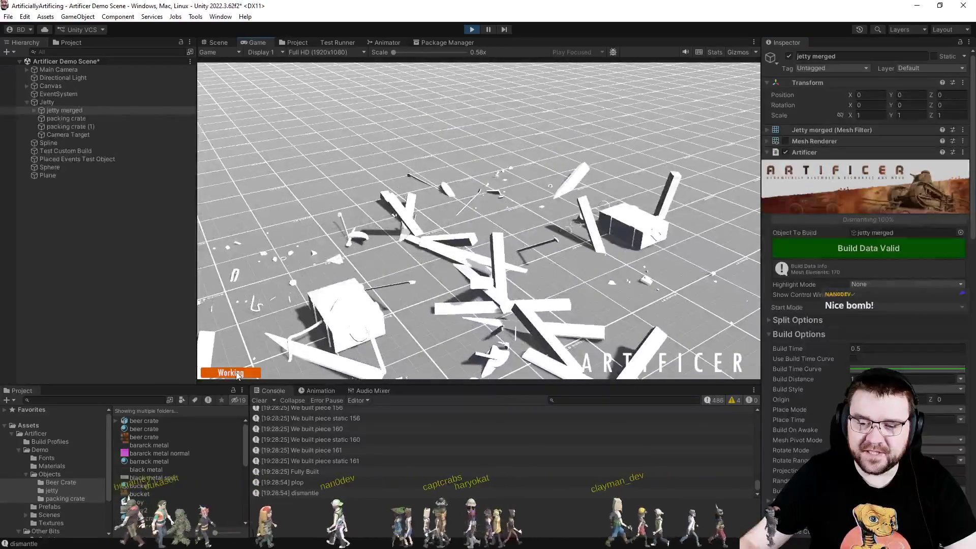
# Rebuild, dismantle and reassemble the jetty in the running demo.
pyautogui.click(237, 374)
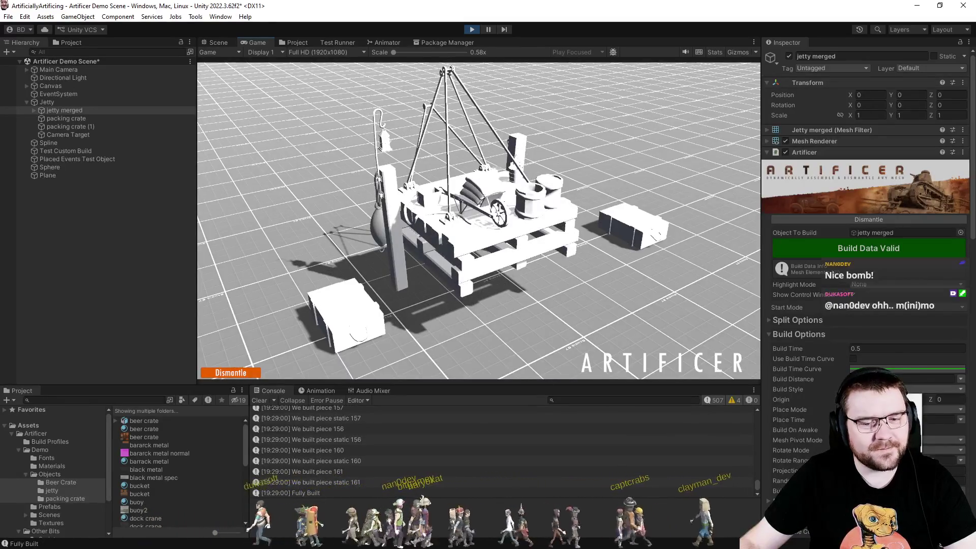
pyautogui.click(250, 375)
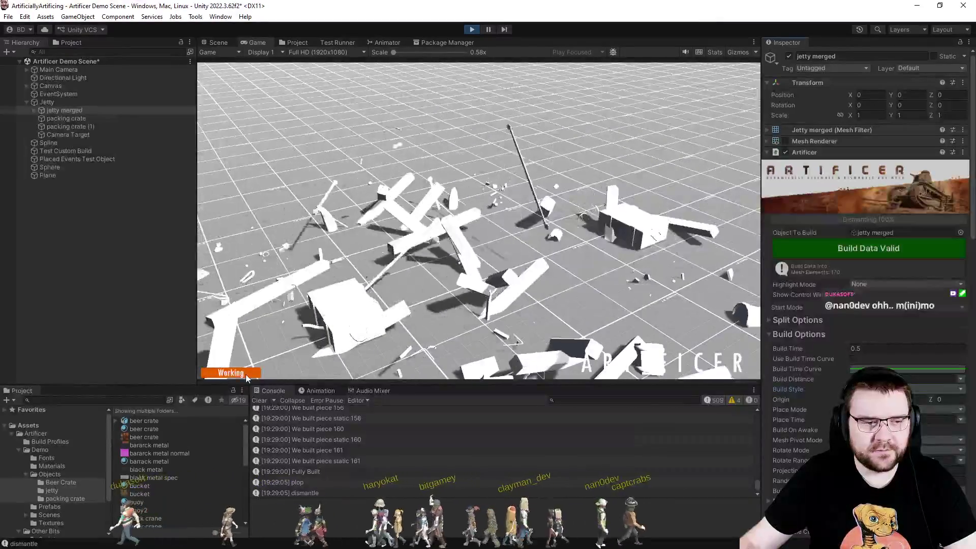
pyautogui.click(240, 371)
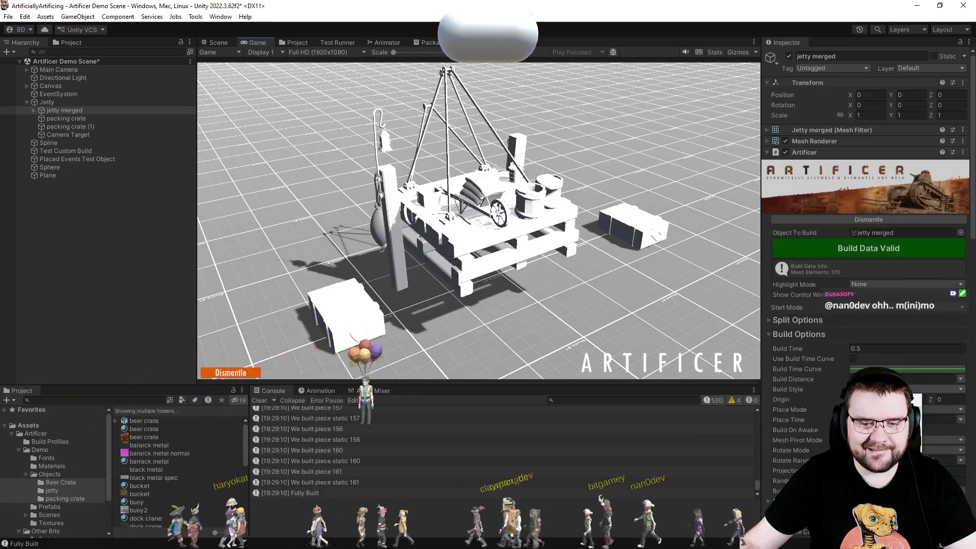
# Change the build style, regenerate the build data, then dismantle and reassemble the jetty.
pyautogui.click(895, 401)
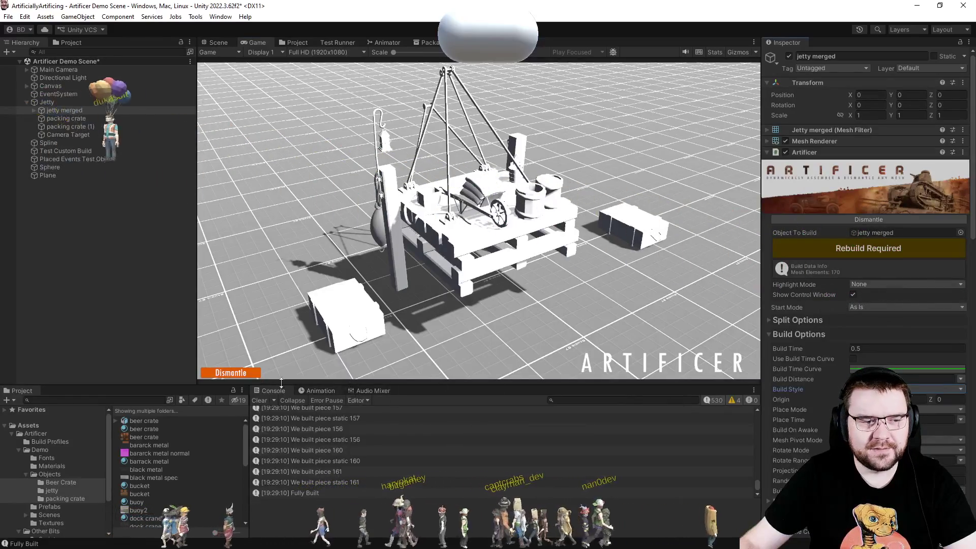
pyautogui.click(910, 250)
pyautogui.click(241, 374)
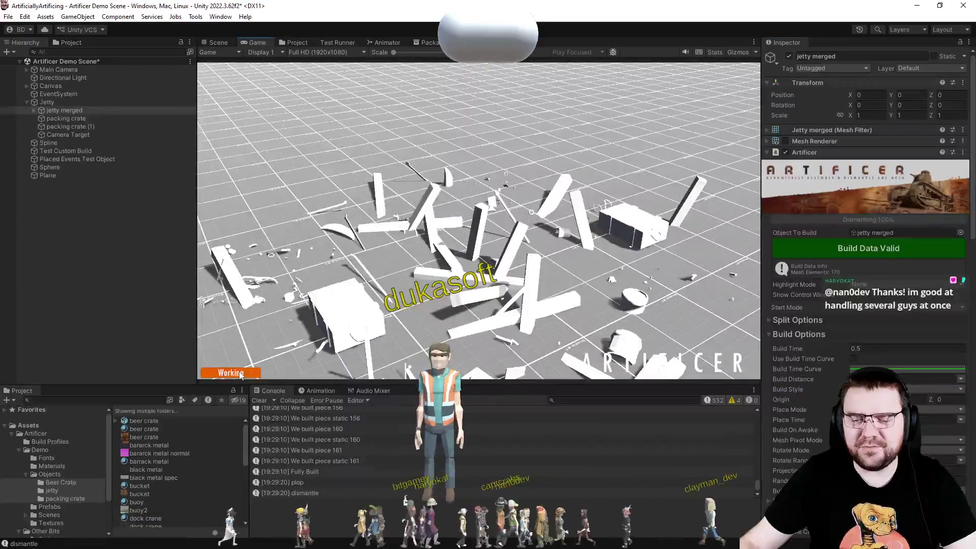
pyautogui.click(239, 373)
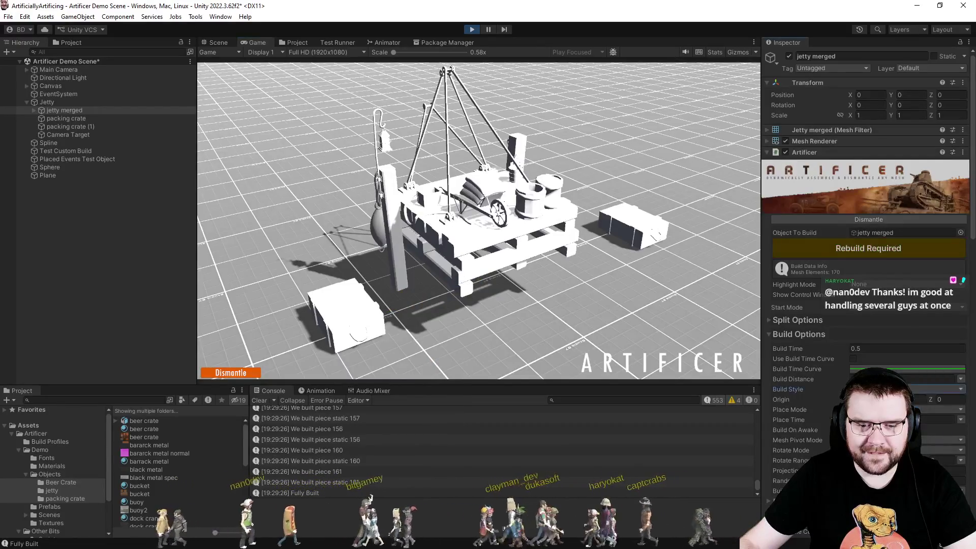
# Switch the Artificer place mode from Time to Speed.
pyautogui.scroll(-1, 817, 397)
pyautogui.scroll(-1, 815, 392)
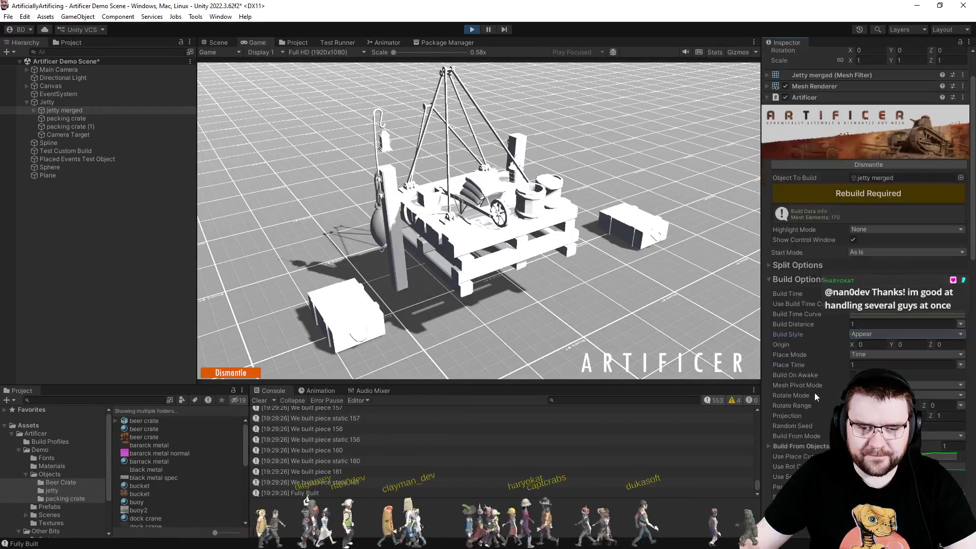
pyautogui.click(858, 353)
pyautogui.click(880, 377)
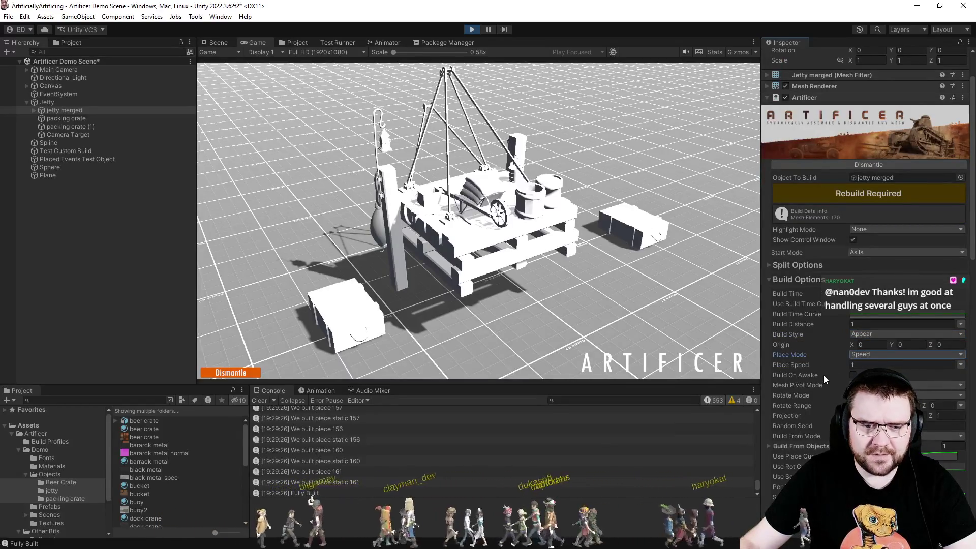
# Expand Build From Objects and set its list size to 0.
pyautogui.scroll(-2, 834, 391)
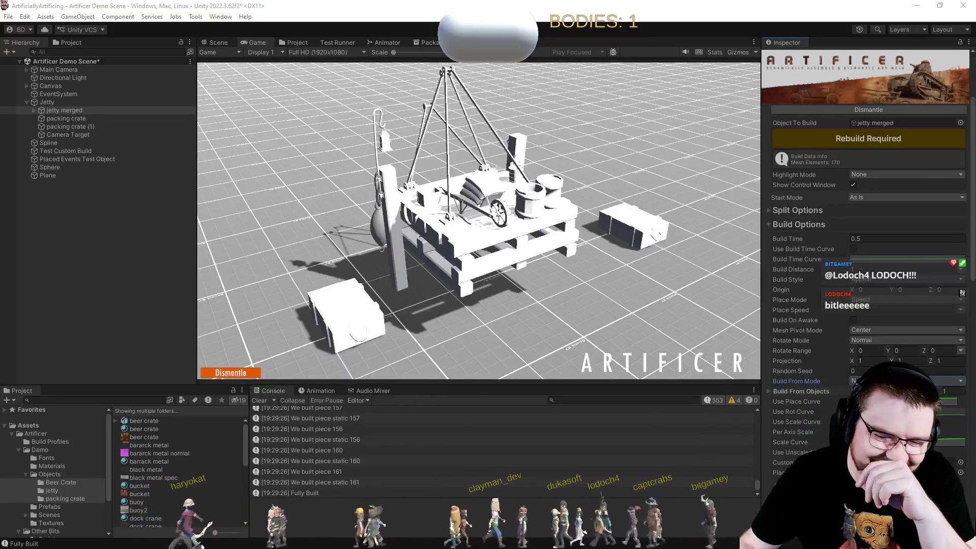
pyautogui.click(822, 391)
pyautogui.click(799, 405)
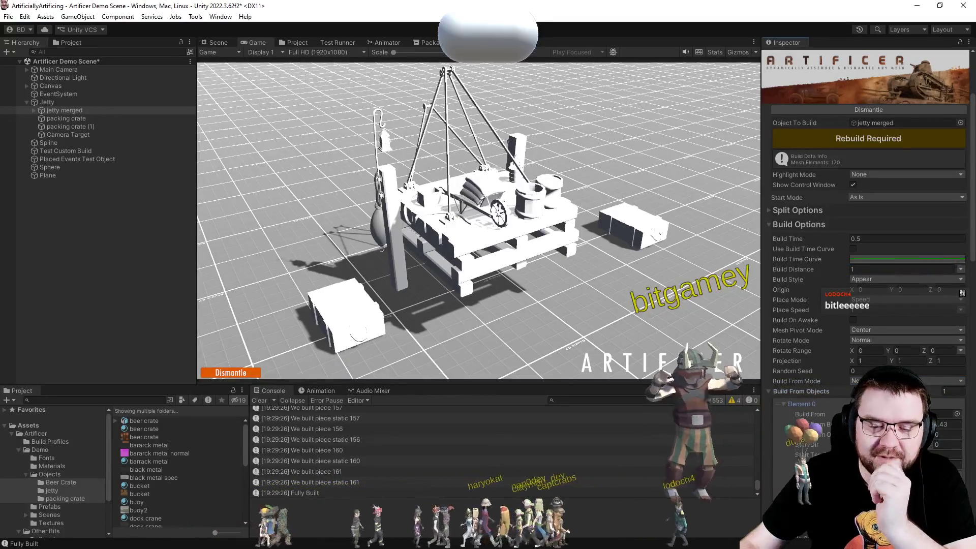
pyautogui.click(944, 391)
pyautogui.write('0')
pyautogui.press('Return')
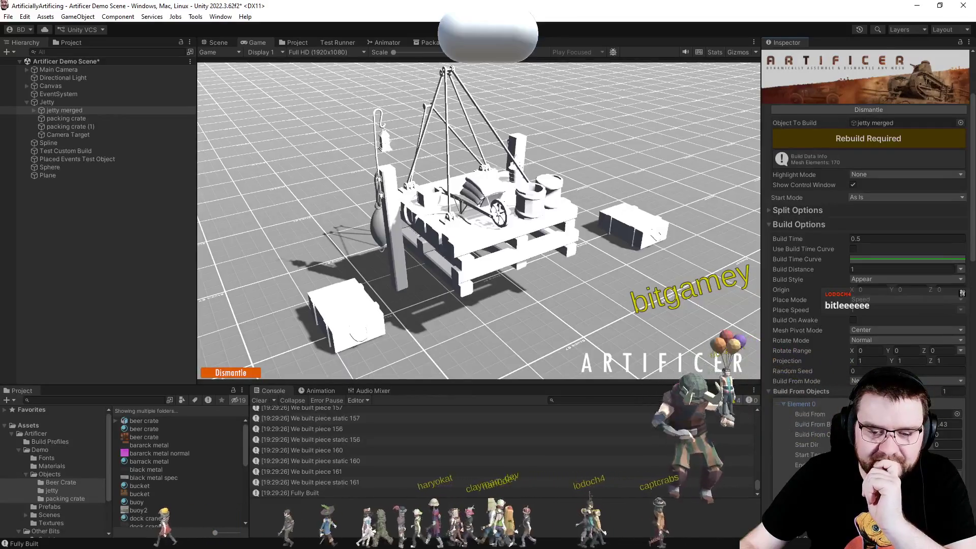
# Dismantle and rebuild the jetty, then add one build-from object back with Z 0.
pyautogui.click(230, 373)
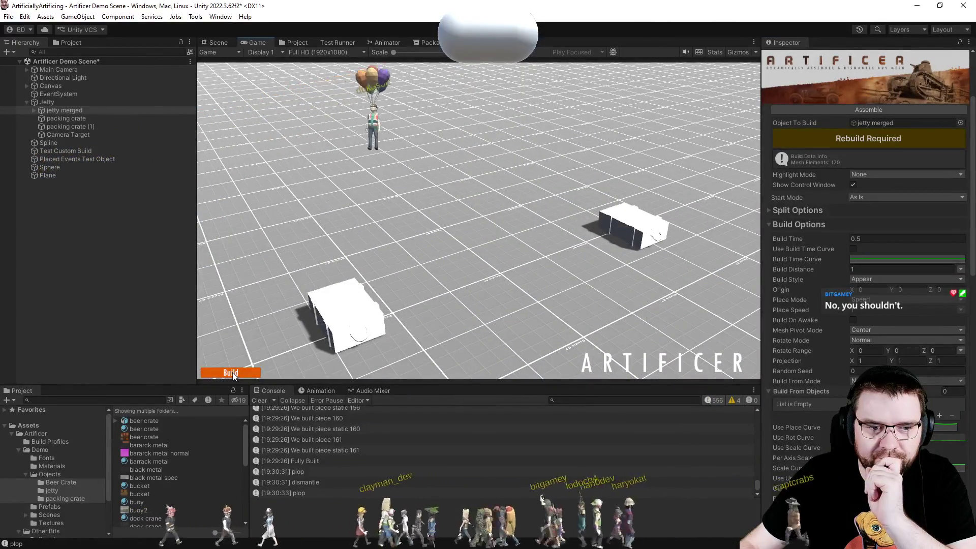
pyautogui.click(233, 374)
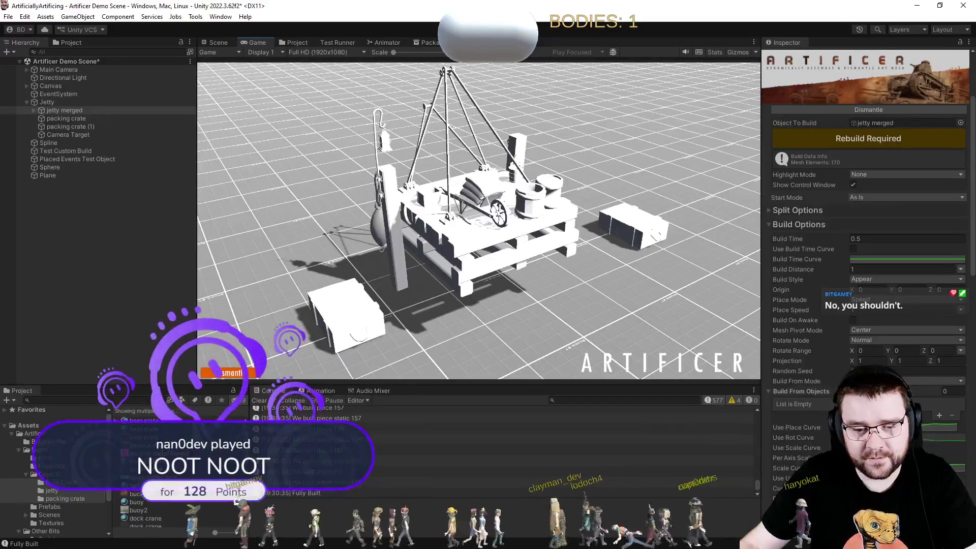
pyautogui.click(940, 415)
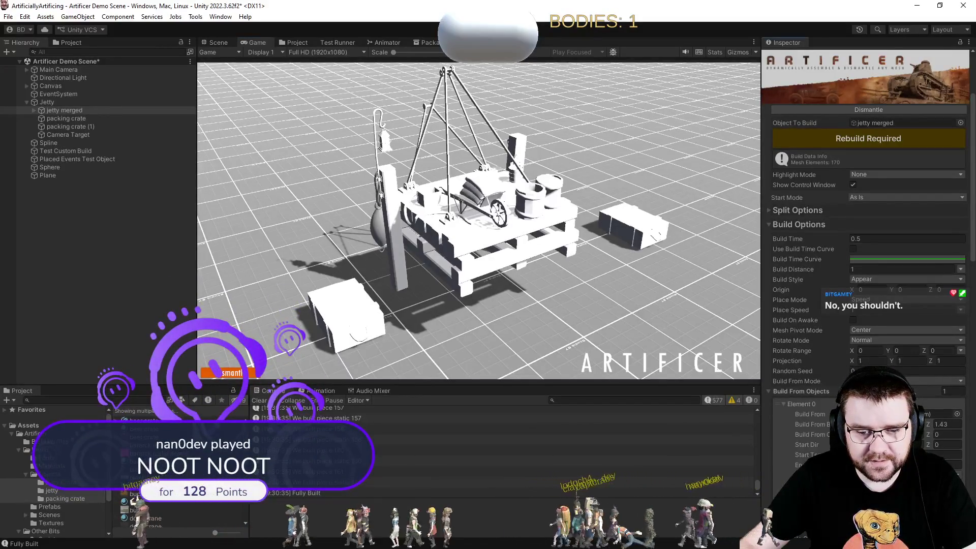
pyautogui.write('0')
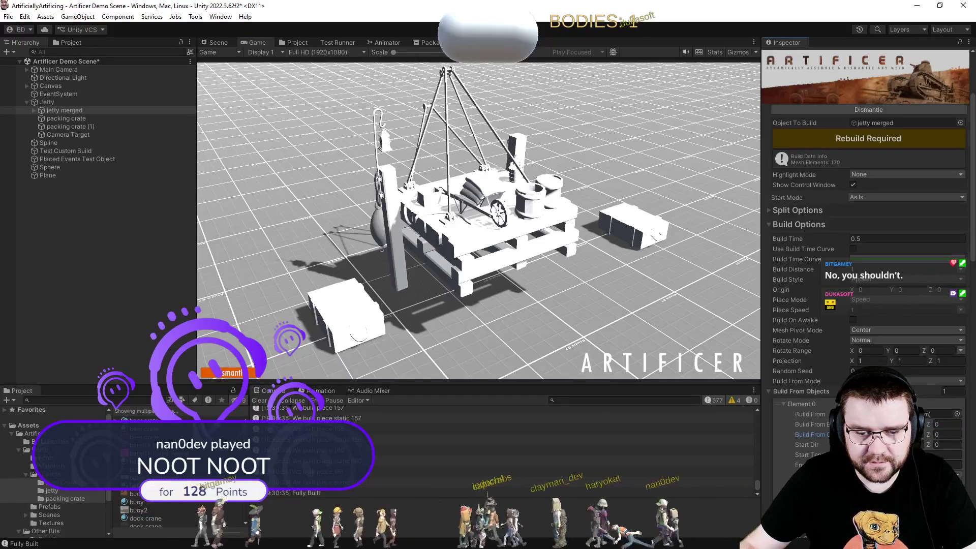
# Retest dismantling and assembling the jetty, then stop Play mode.
pyautogui.click(244, 373)
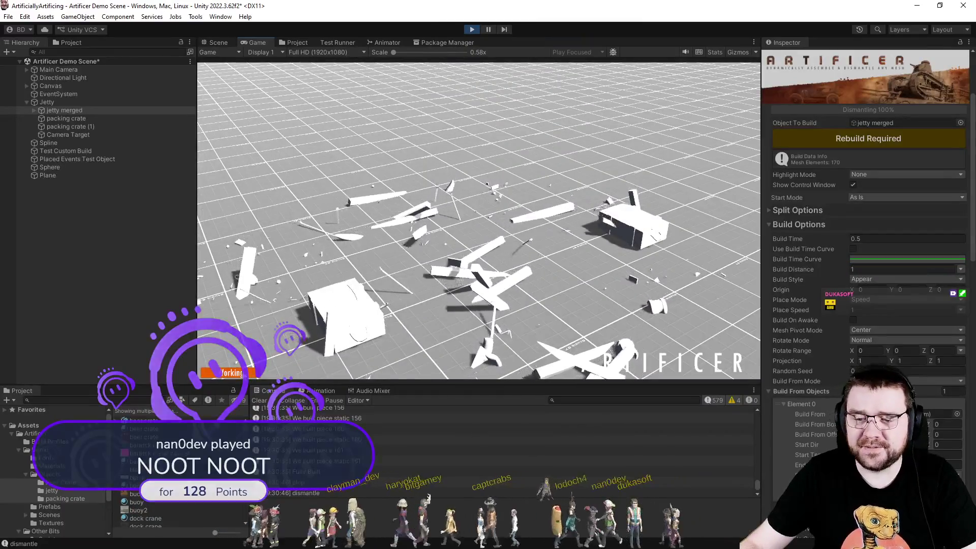
pyautogui.click(242, 372)
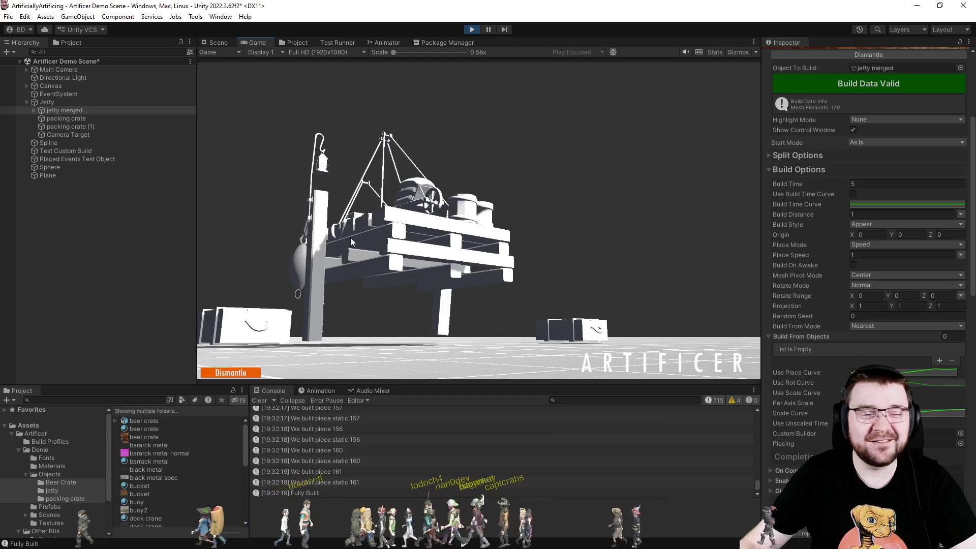
pyautogui.click(476, 28)
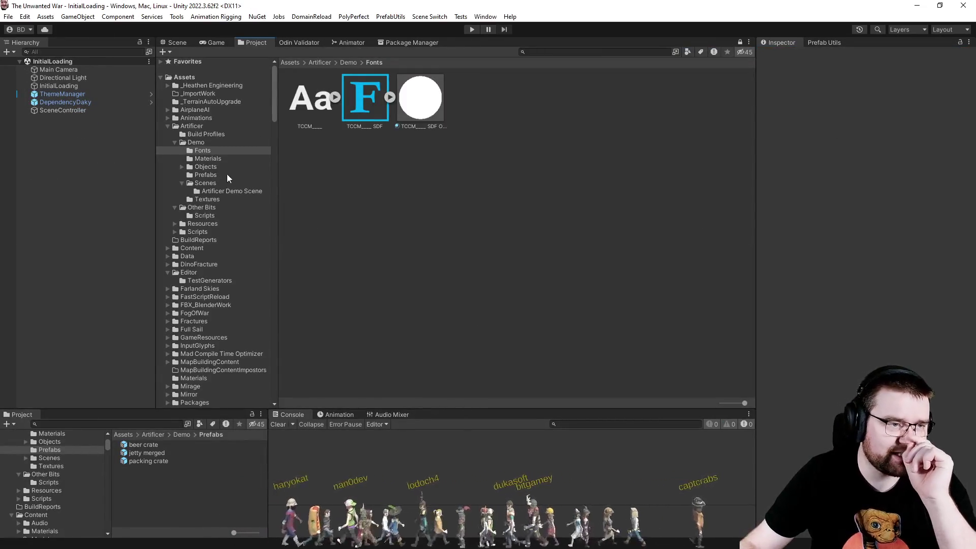
# Open the Artificer Demo folder and scope the 'material' search to it.
pyautogui.click(204, 158)
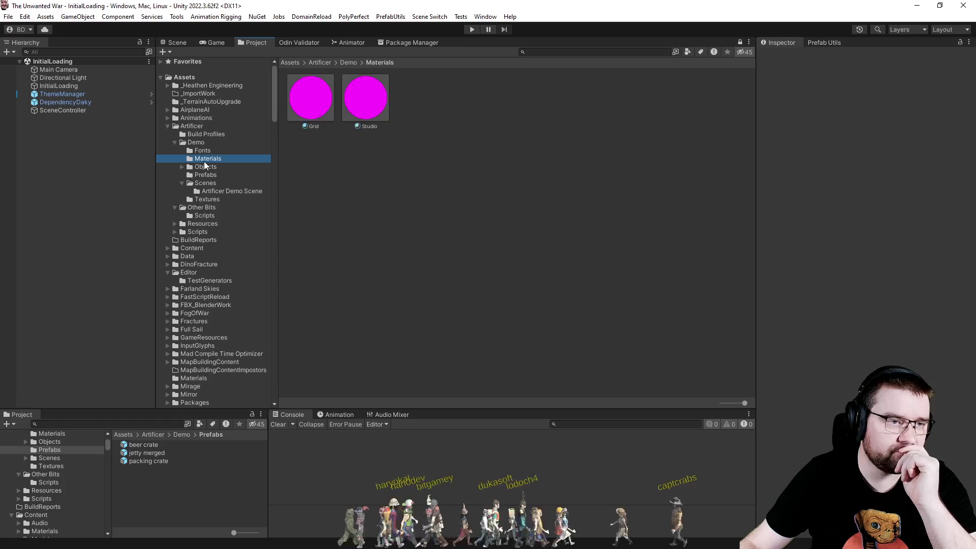
pyautogui.click(188, 144)
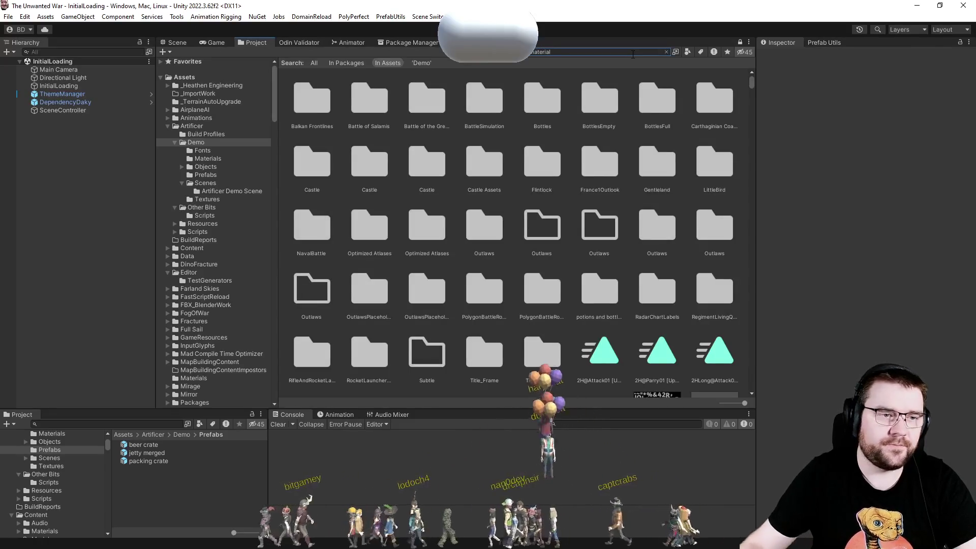
pyautogui.click(422, 63)
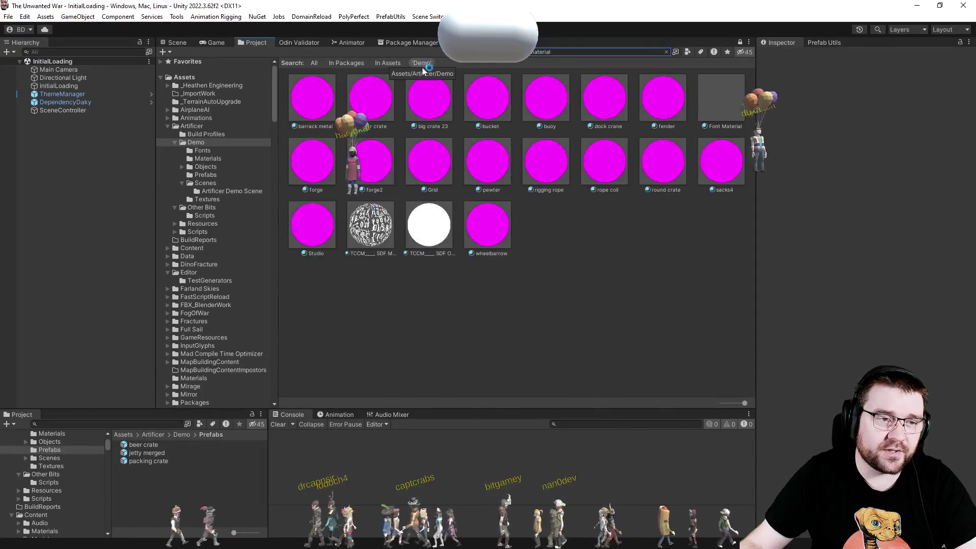
pyautogui.click(468, 233)
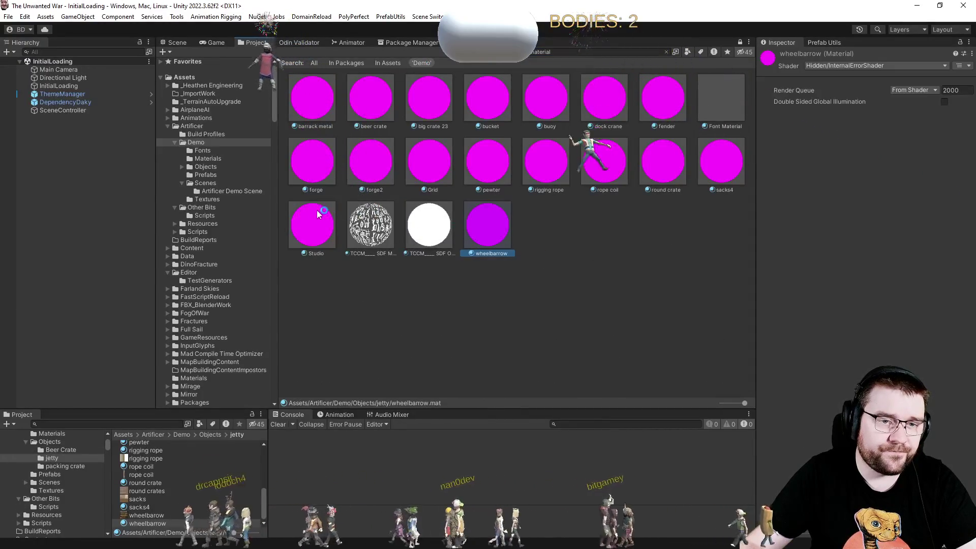
# Select all the demo materials and assign them a working shader from the Shader dropdown.
pyautogui.click(323, 104)
pyautogui.click(636, 95)
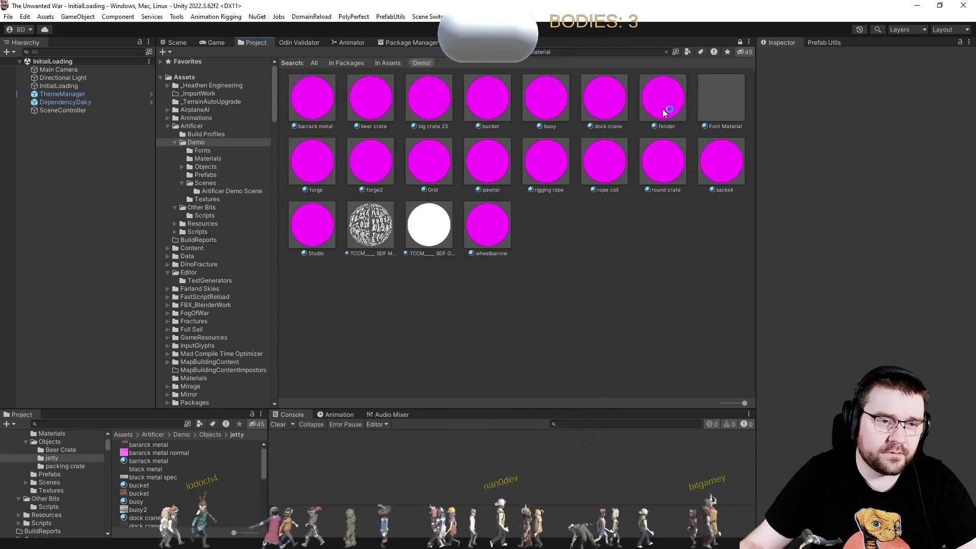
pyautogui.keyDown('shift'); pyautogui.click(331, 123); pyautogui.keyUp('shift')
pyautogui.moveTo(343, 170); pyautogui.dragTo(669, 157)
pyautogui.keyDown('ctrl'); pyautogui.click(669, 157); pyautogui.keyUp('ctrl')
pyautogui.keyDown('ctrl'); pyautogui.click(721, 162); pyautogui.keyUp('ctrl')
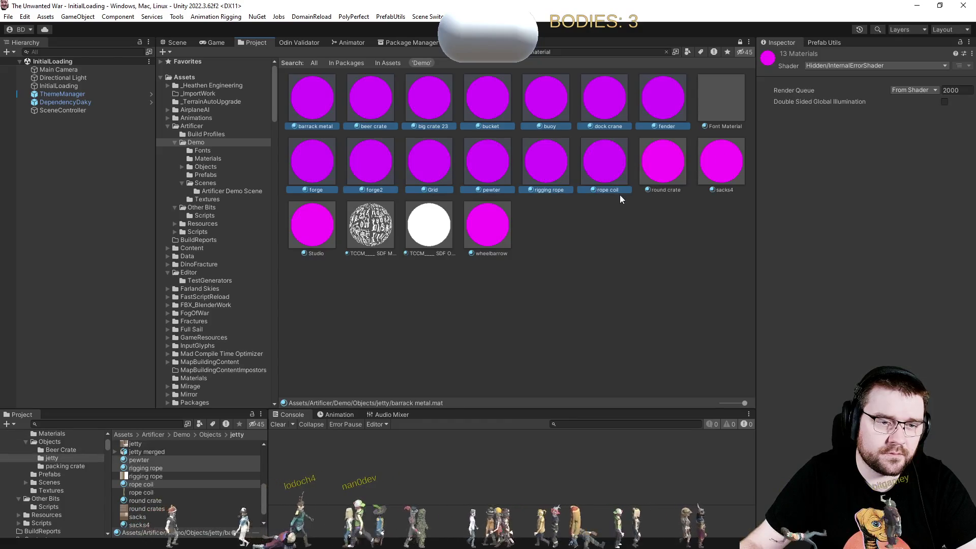
pyautogui.keyDown('ctrl'); pyautogui.click(488, 224); pyautogui.keyUp('ctrl')
pyautogui.keyDown('ctrl'); pyautogui.click(313, 224); pyautogui.keyUp('ctrl')
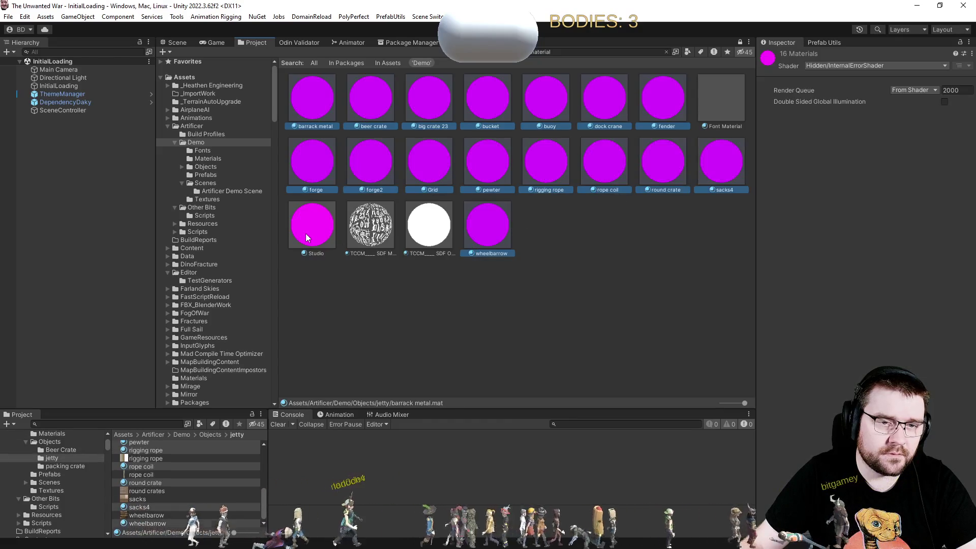
pyautogui.click(874, 68)
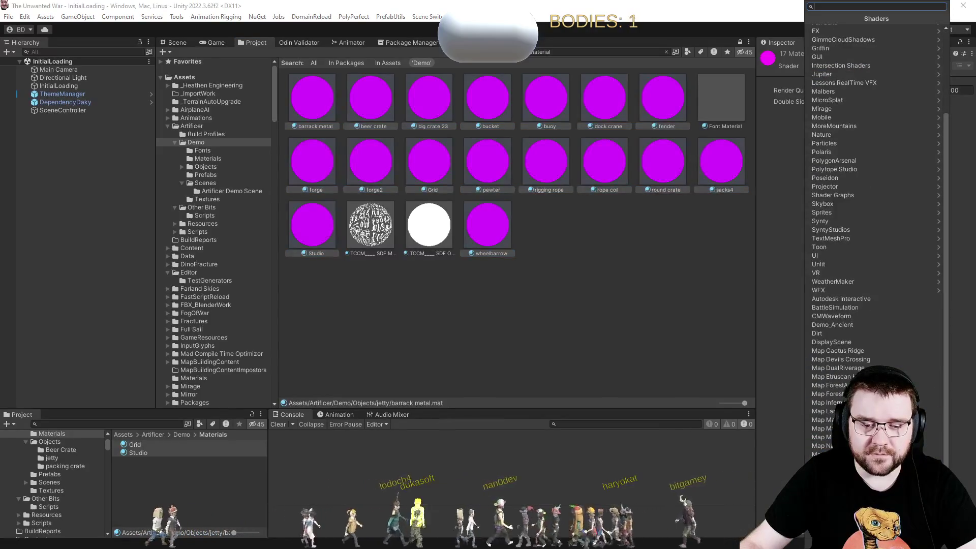
pyautogui.click(824, 454)
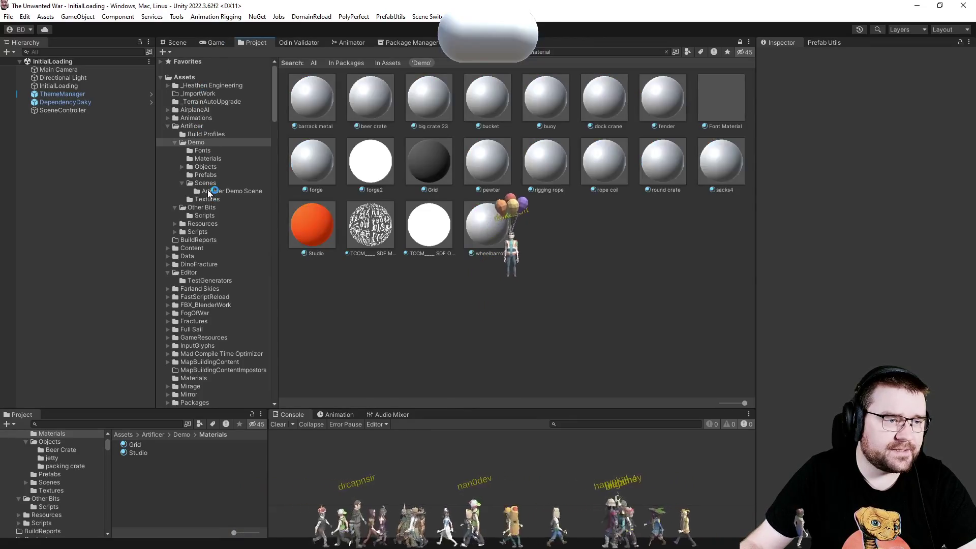
# Collapse Napoleonic and expand Buildings > Wild West > Military > Fort in the Project tree.
pyautogui.scroll(-10, 208, 192)
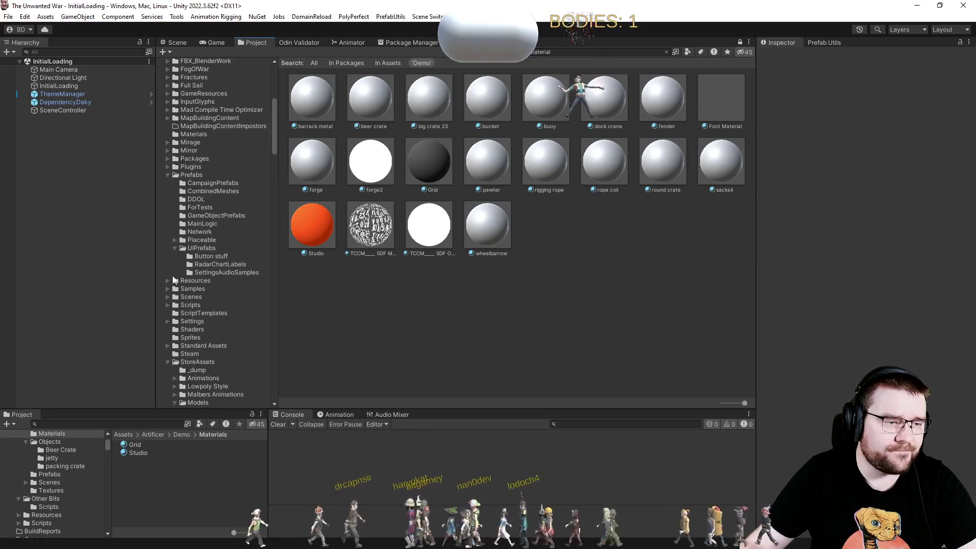
pyautogui.scroll(-5, 173, 280)
pyautogui.scroll(7, 165, 199)
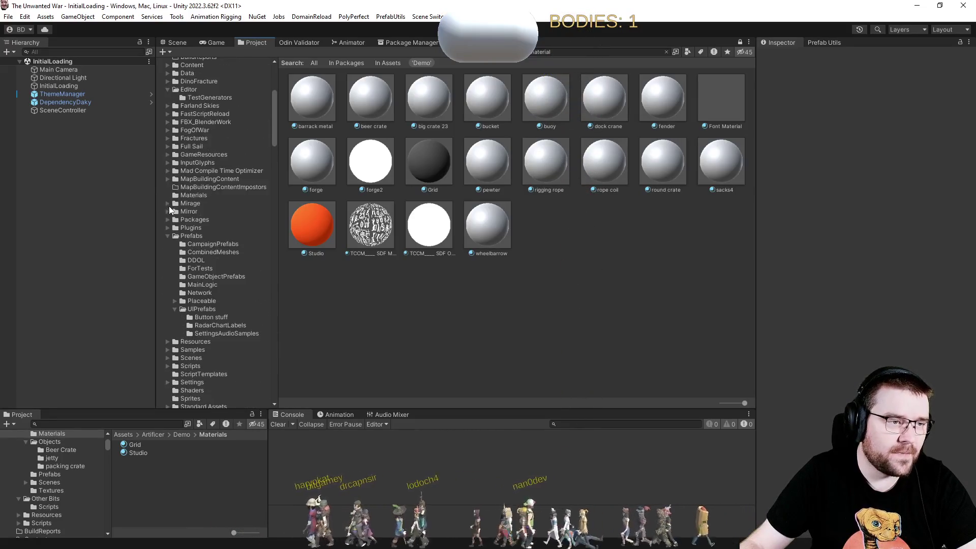
pyautogui.scroll(-10, 179, 211)
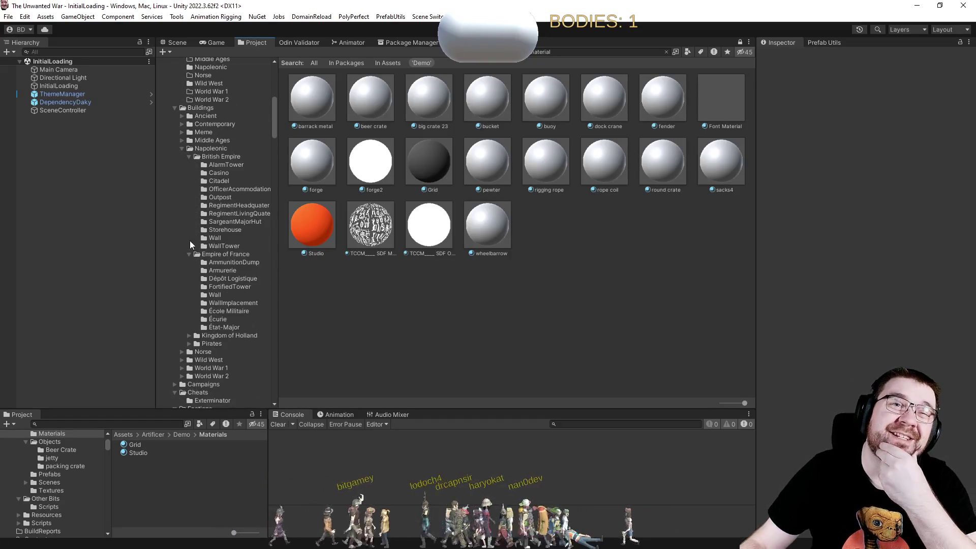
pyautogui.click(181, 148)
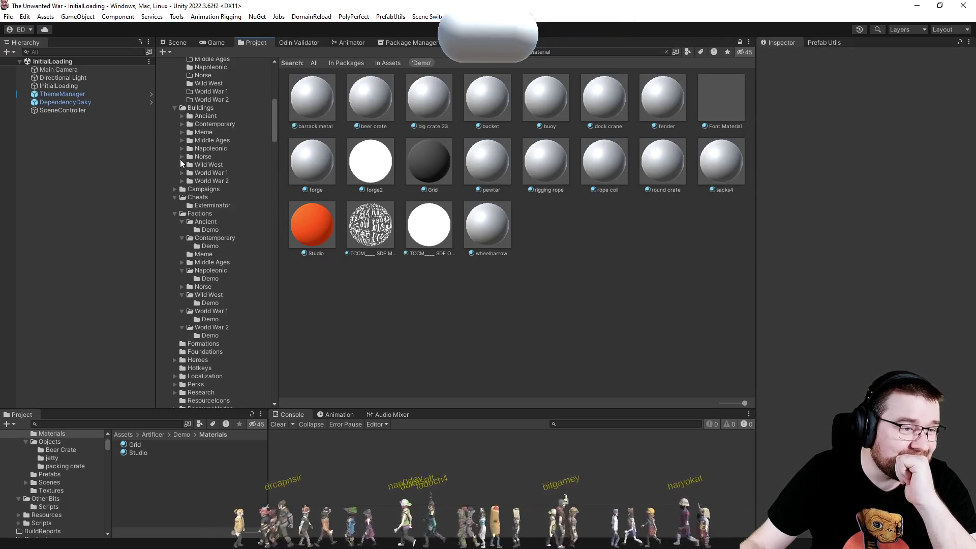
pyautogui.click(182, 165)
pyautogui.click(189, 181)
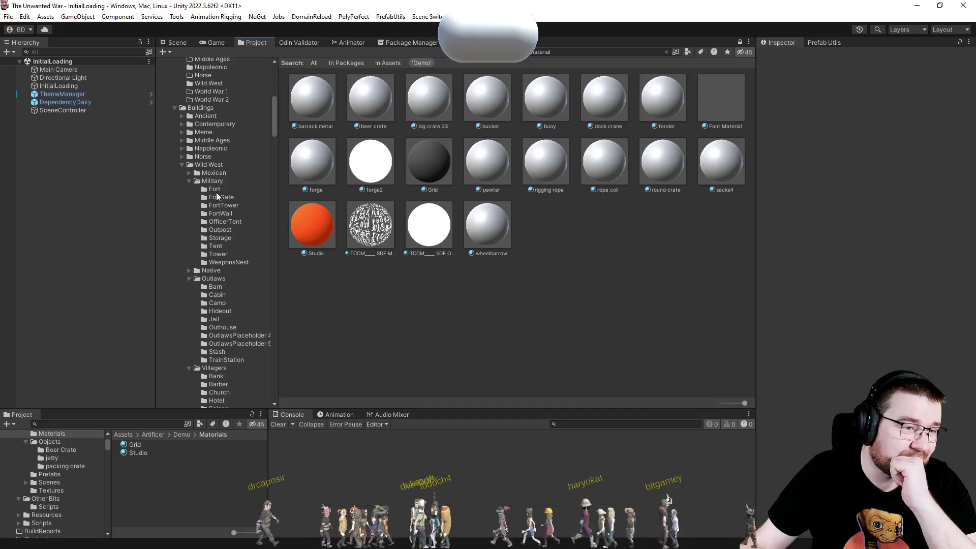
pyautogui.click(216, 191)
# Clear the search and open selectable_mesh_Fort for prefab editing.
pyautogui.click(666, 52)
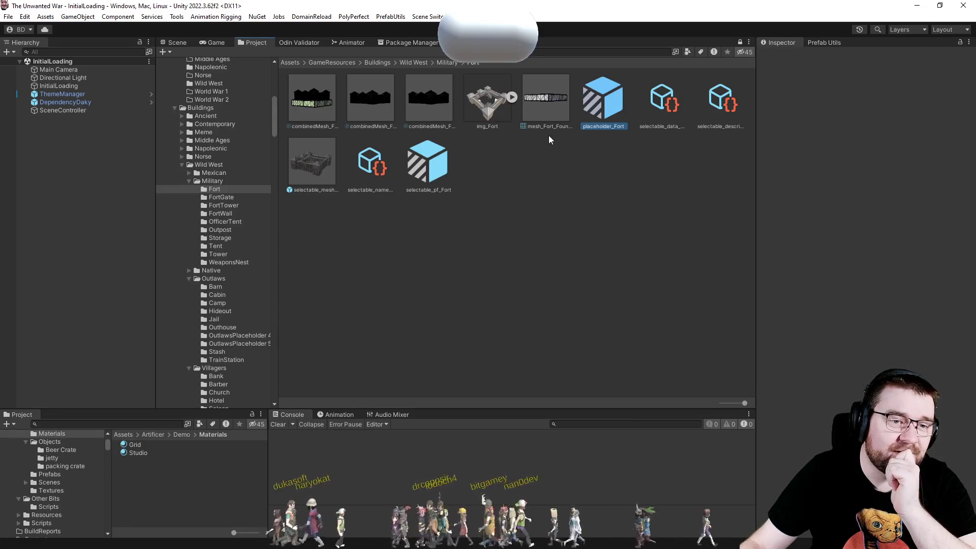
pyautogui.click(546, 105)
pyautogui.click(312, 162)
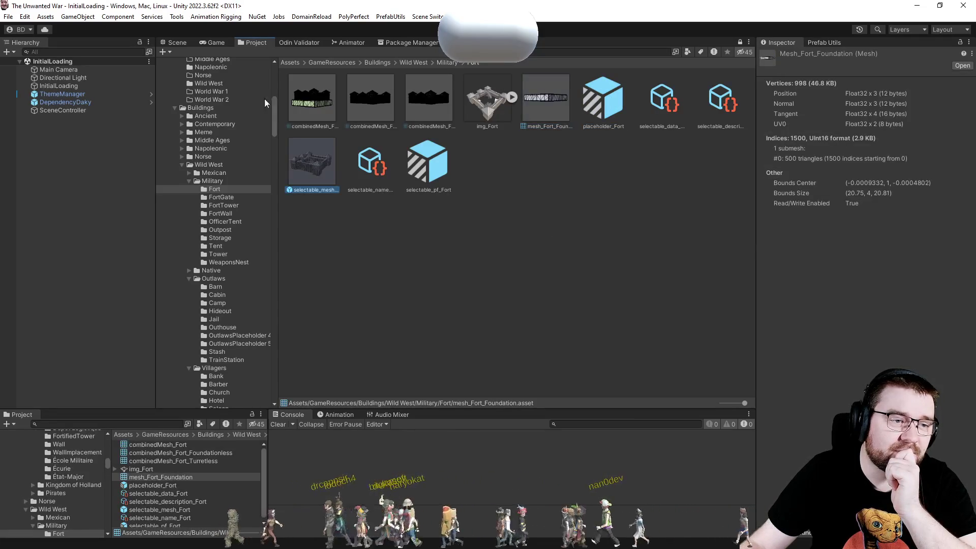
pyautogui.click(178, 45)
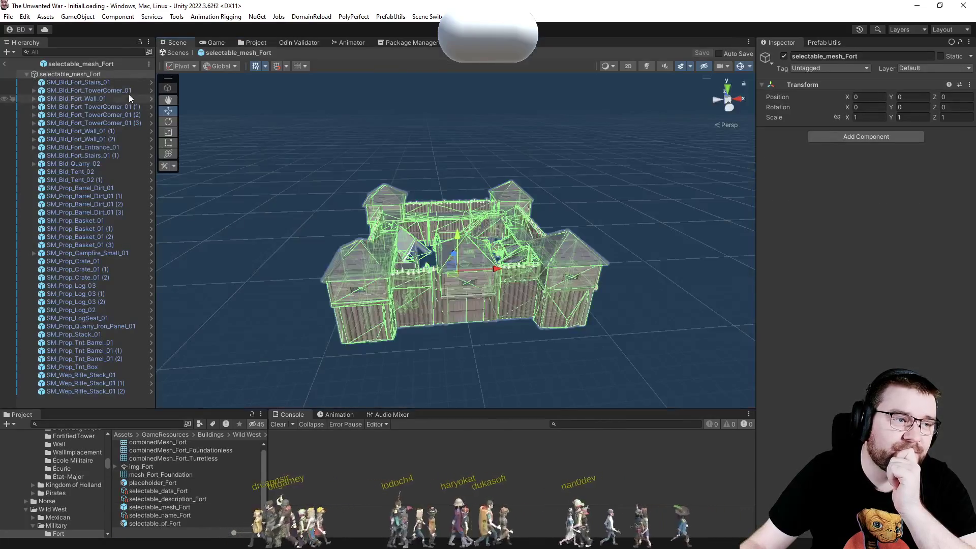
# Attach an Artificer component to selectable_mesh_Fort and trigger its Make Meshes Readable option.
pyautogui.click(840, 138)
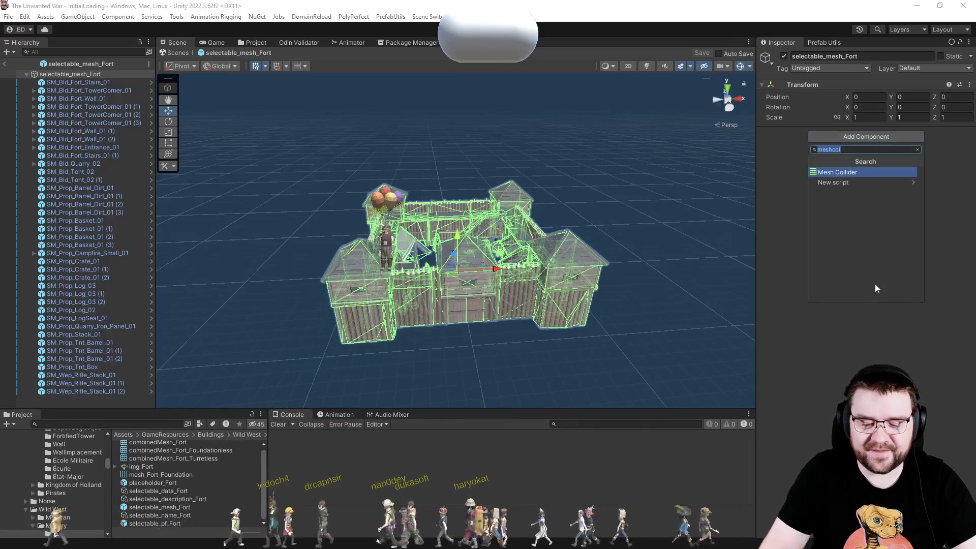
pyautogui.write('at')
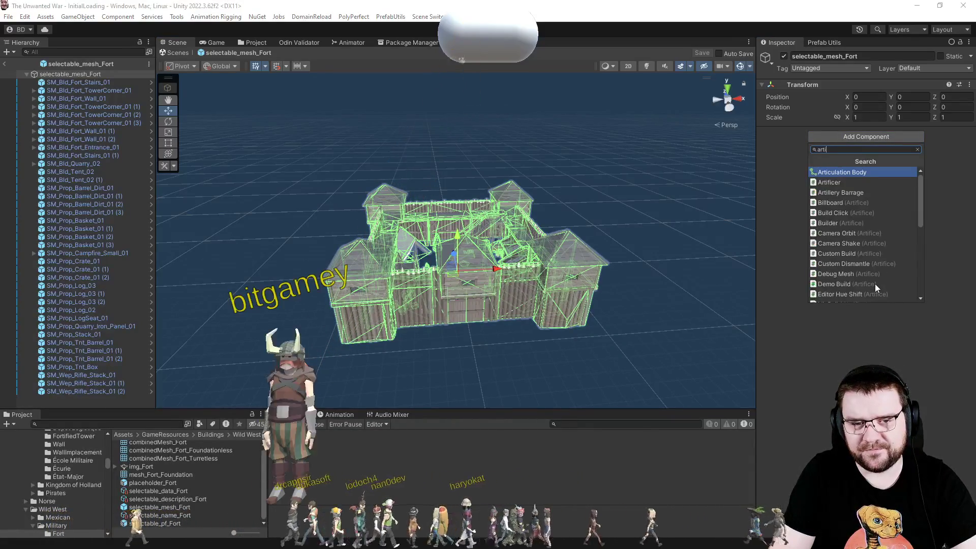
pyautogui.press('Escape')
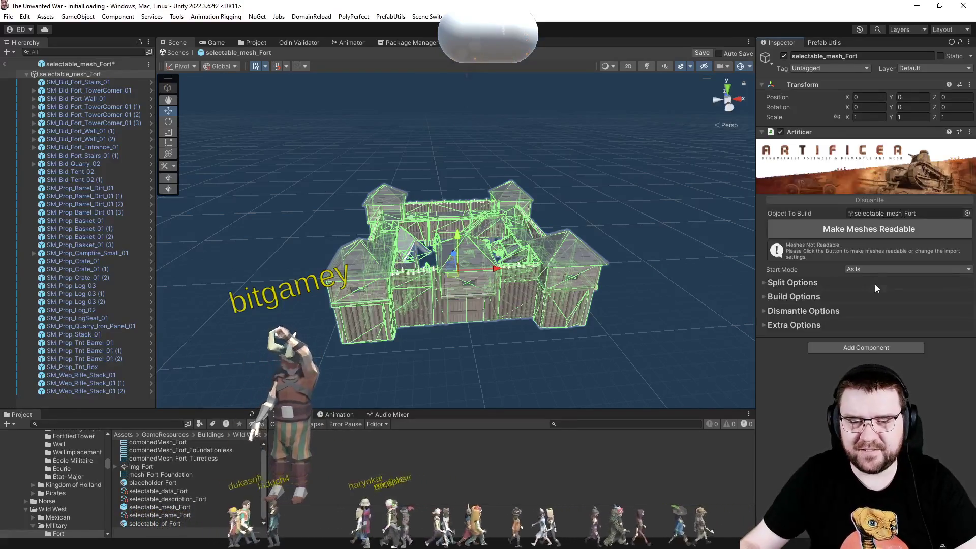
pyautogui.click(863, 235)
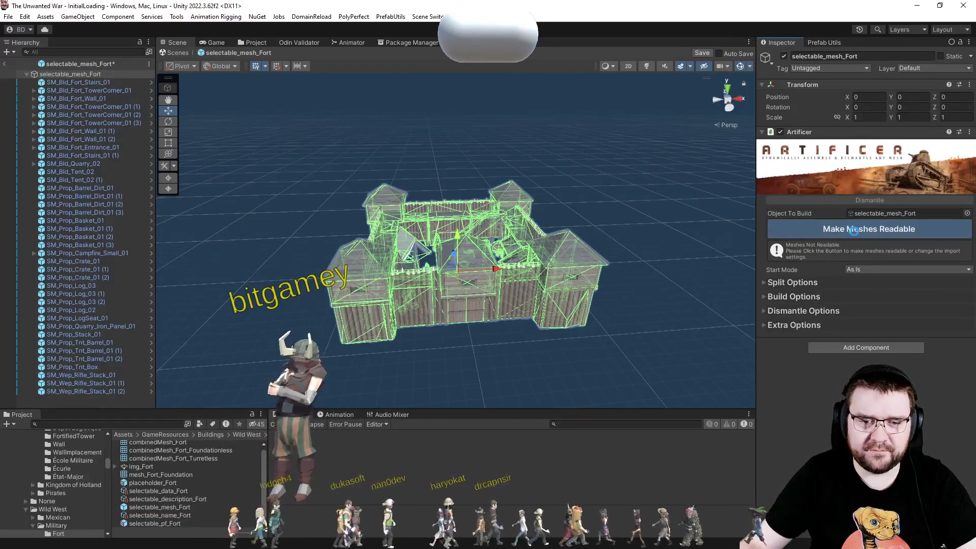
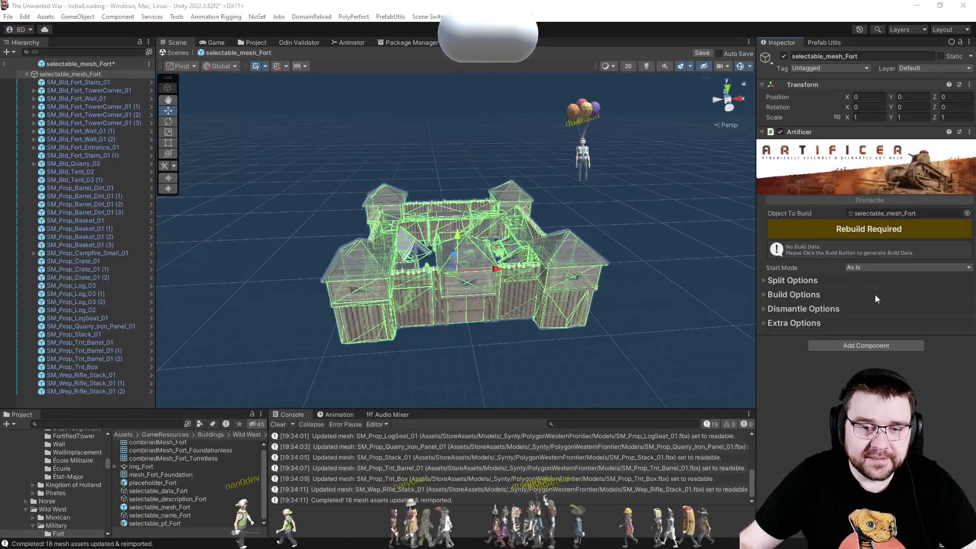
# Keep the Vertical build style, check Place Time, and rebuild the fort's build data (829 elements).
pyautogui.click(797, 294)
pyautogui.scroll(-3, 800, 311)
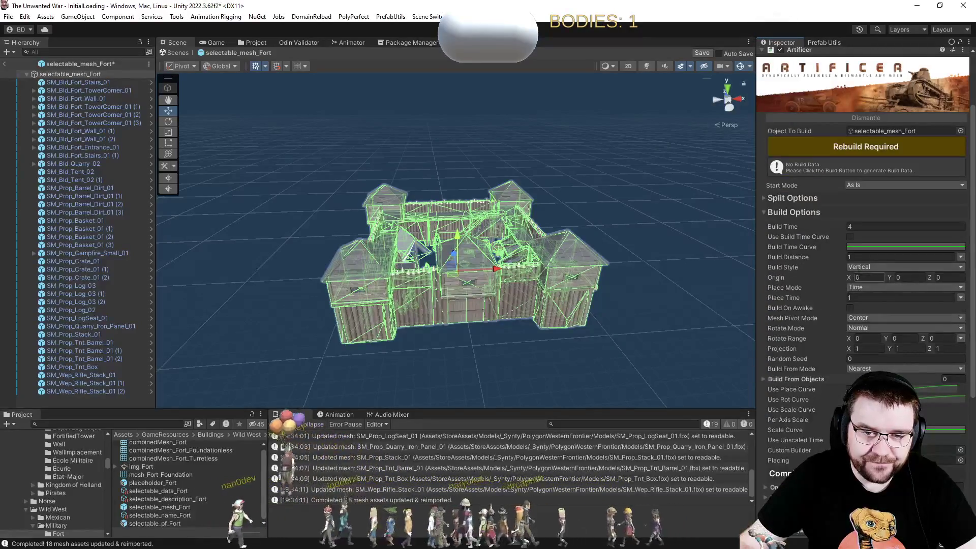
pyautogui.click(859, 267)
pyautogui.click(828, 274)
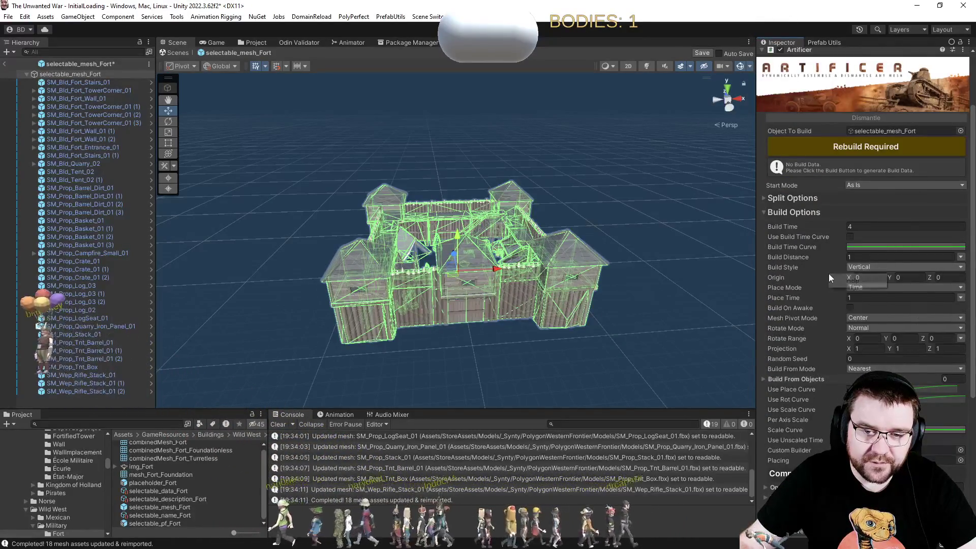
pyautogui.click(788, 298)
pyautogui.click(866, 147)
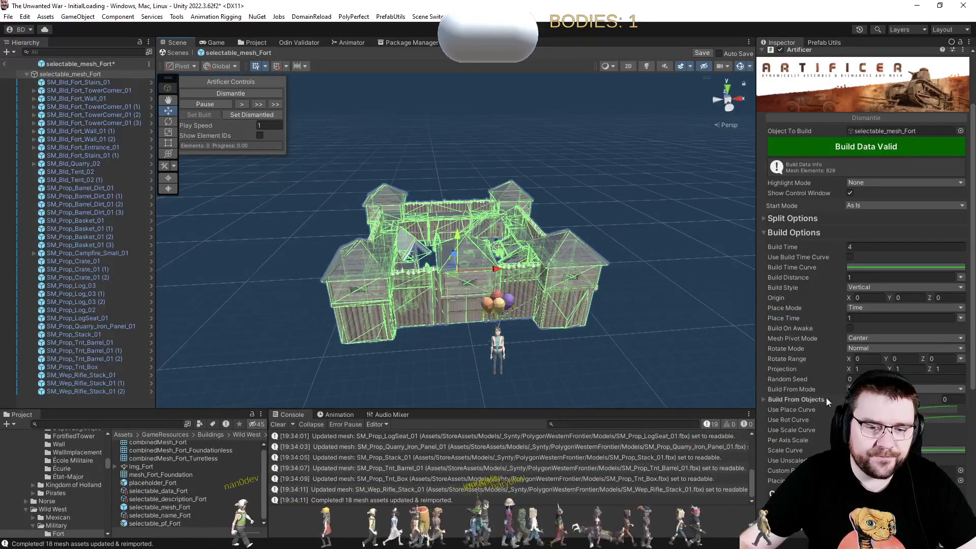
# Change the fort's Dismantle Style from Radial to Explode and dismantle it in the preview.
pyautogui.scroll(-6, 825, 397)
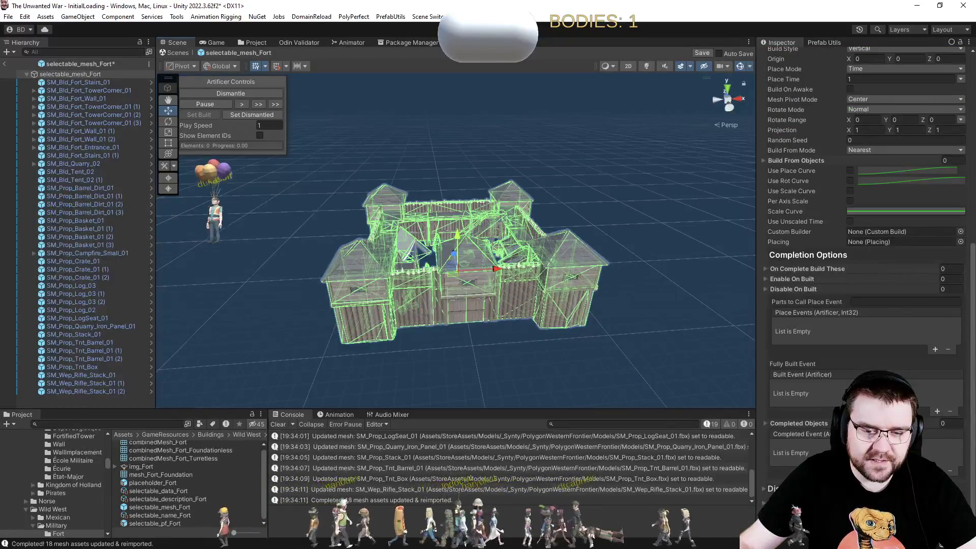
pyautogui.scroll(-6, 801, 451)
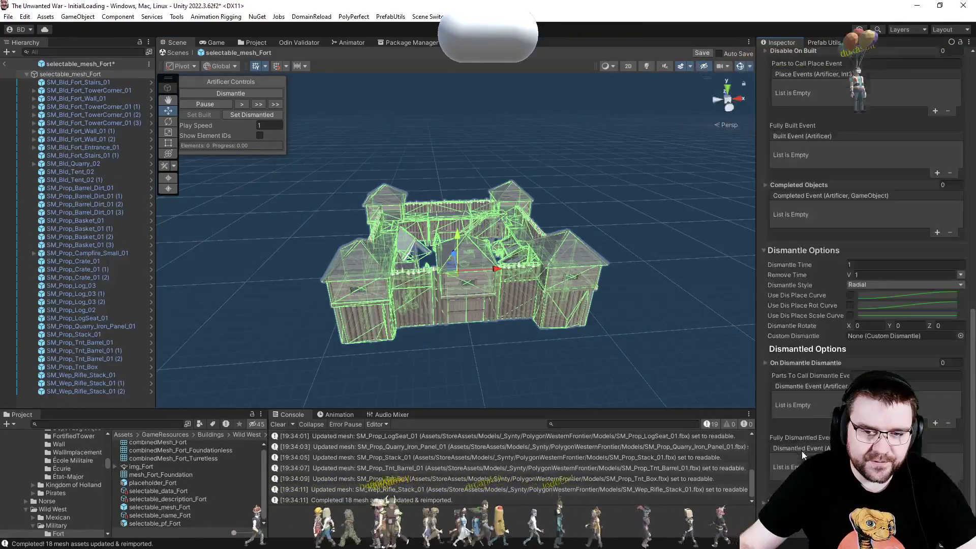
pyautogui.click(857, 285)
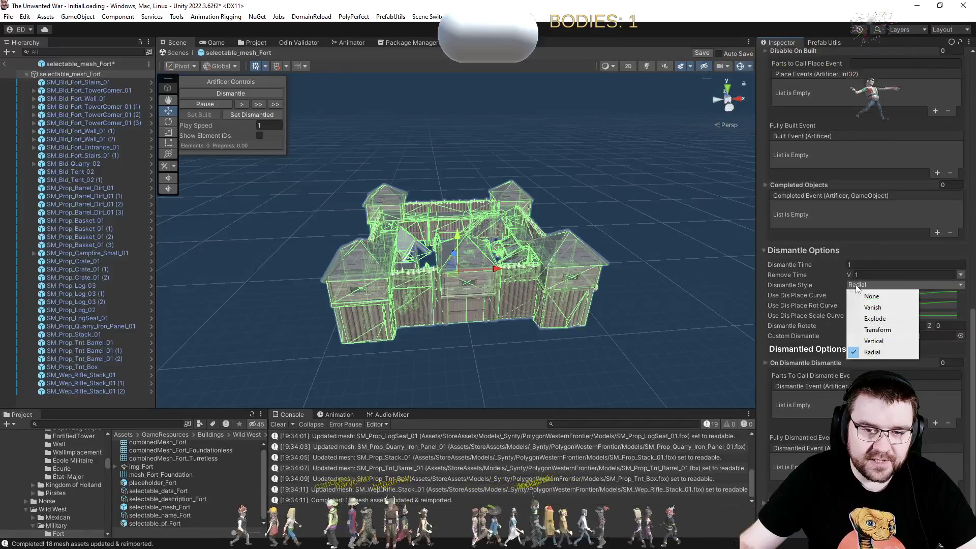
pyautogui.click(887, 319)
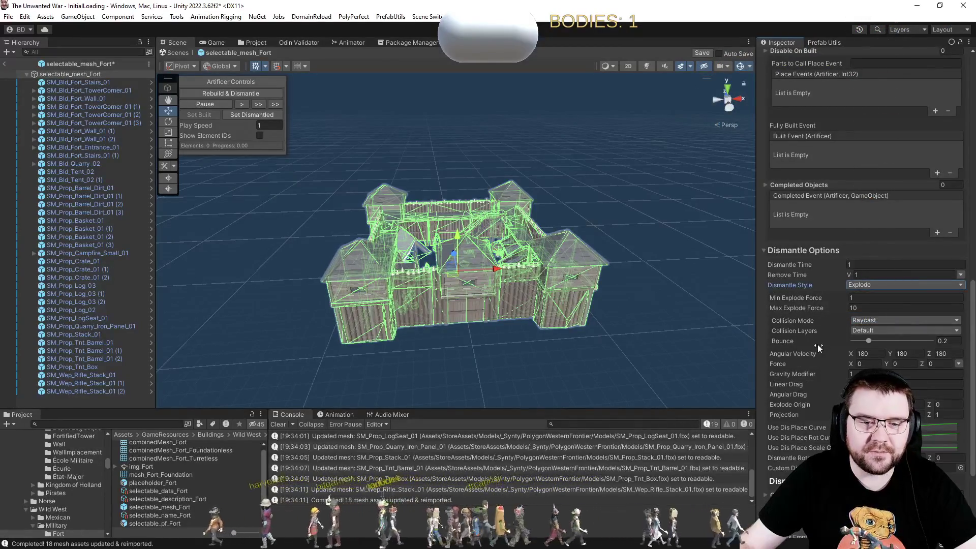
pyautogui.scroll(15, 828, 226)
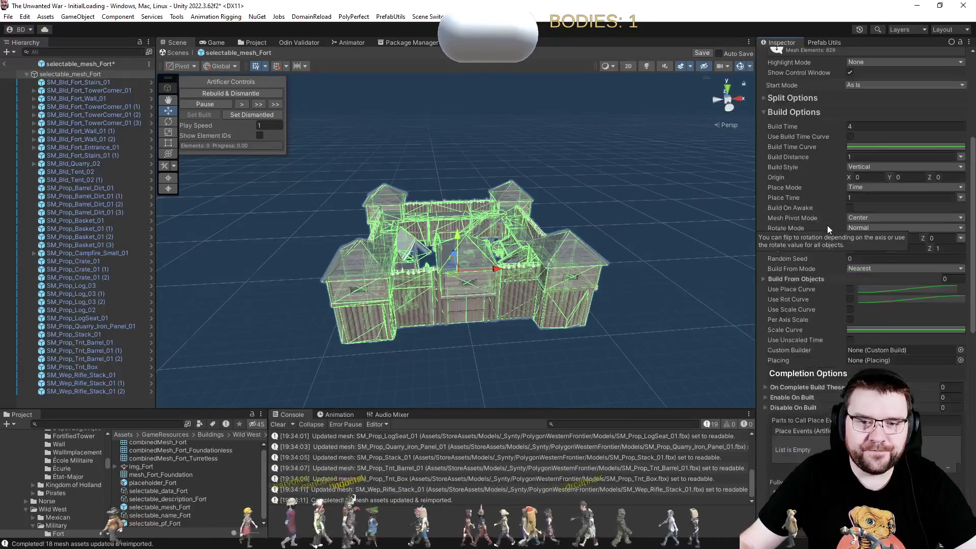
pyautogui.scroll(2, 833, 184)
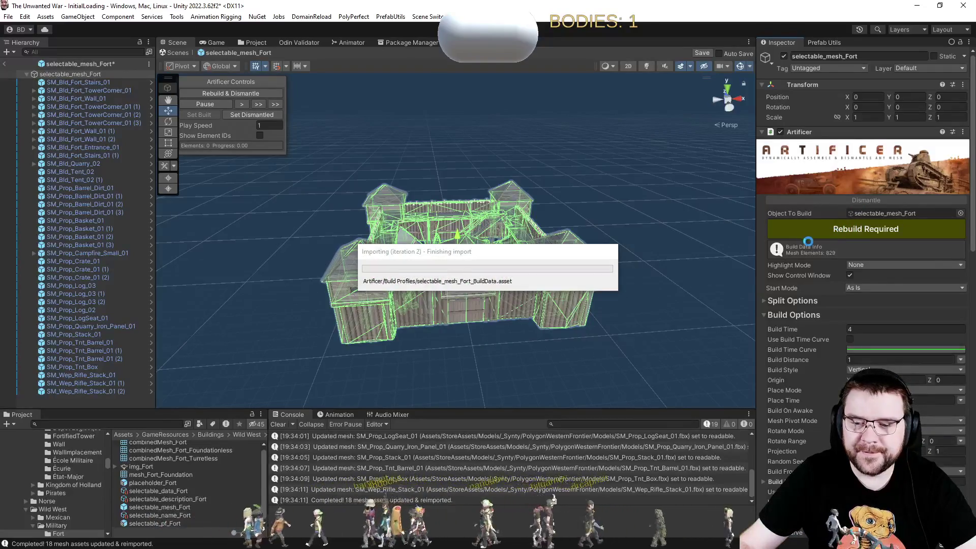
pyautogui.scroll(-3, 825, 245)
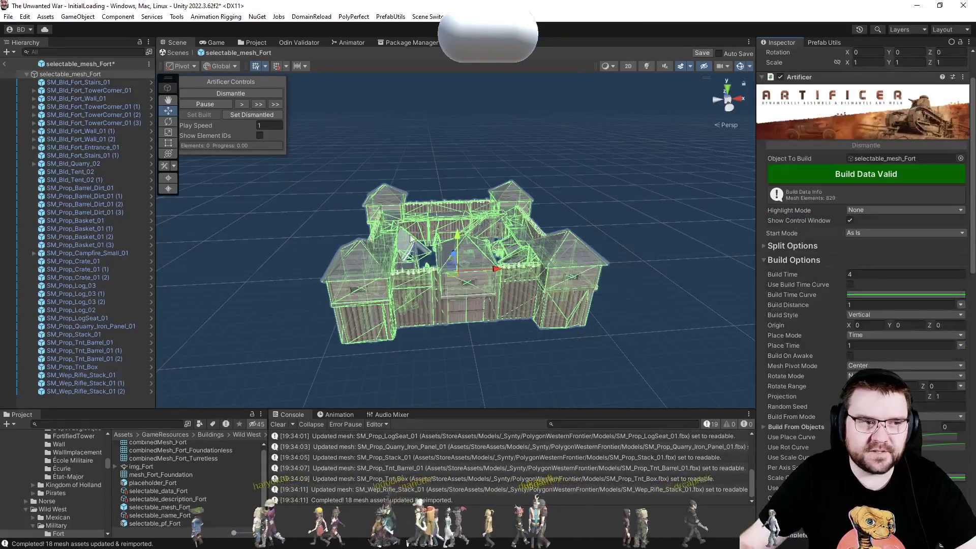
pyautogui.click(239, 95)
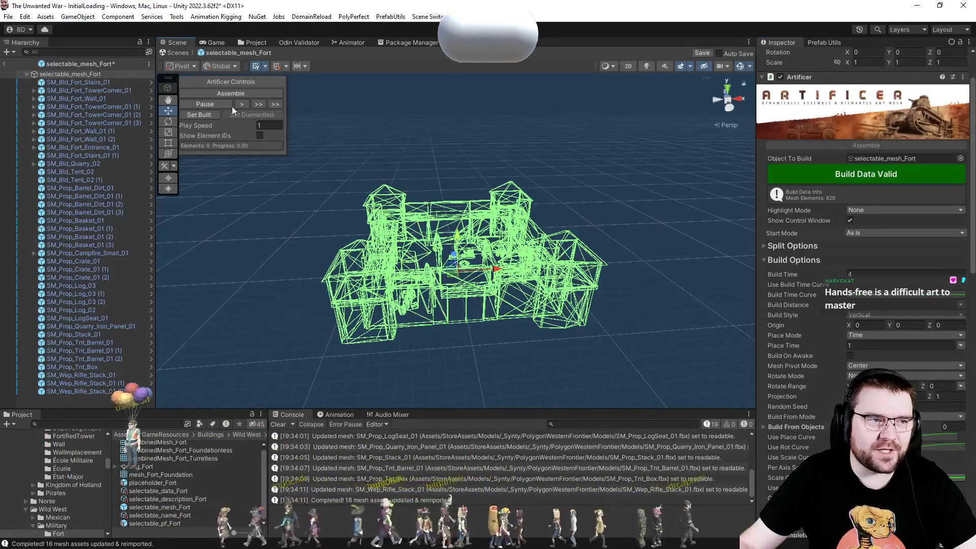
# Toggle the scene gizmos off and on, reselect selectable_mesh_Fort and assemble the fort.
pyautogui.click(741, 66)
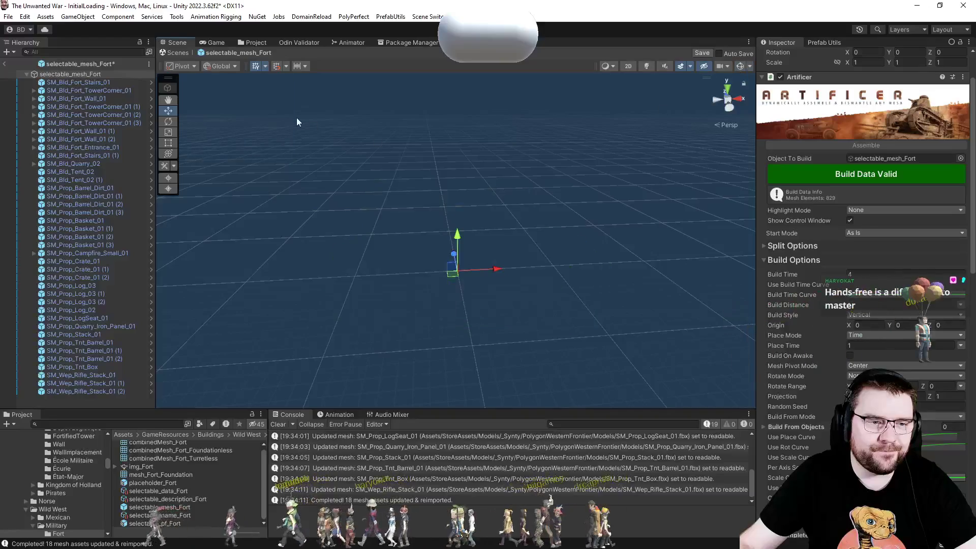
pyautogui.click(741, 67)
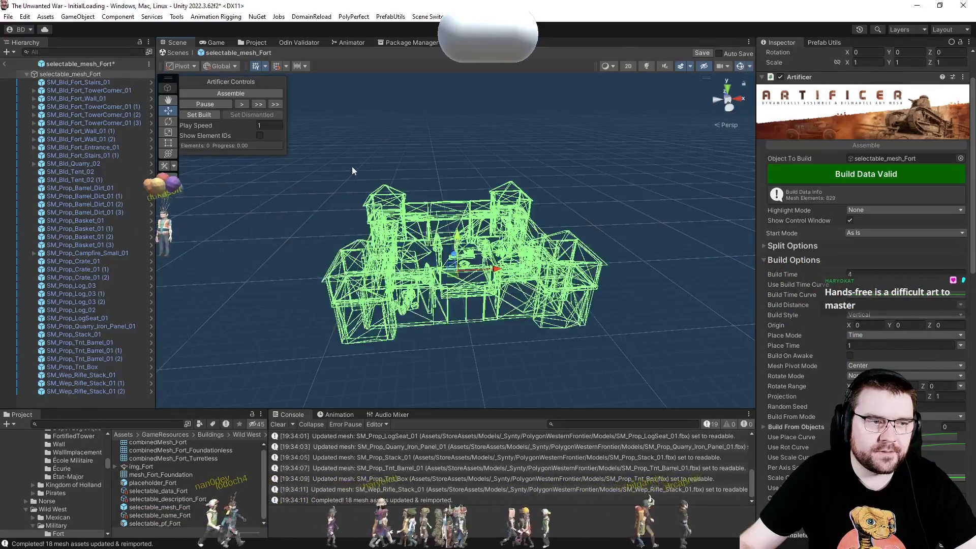
pyautogui.click(332, 171)
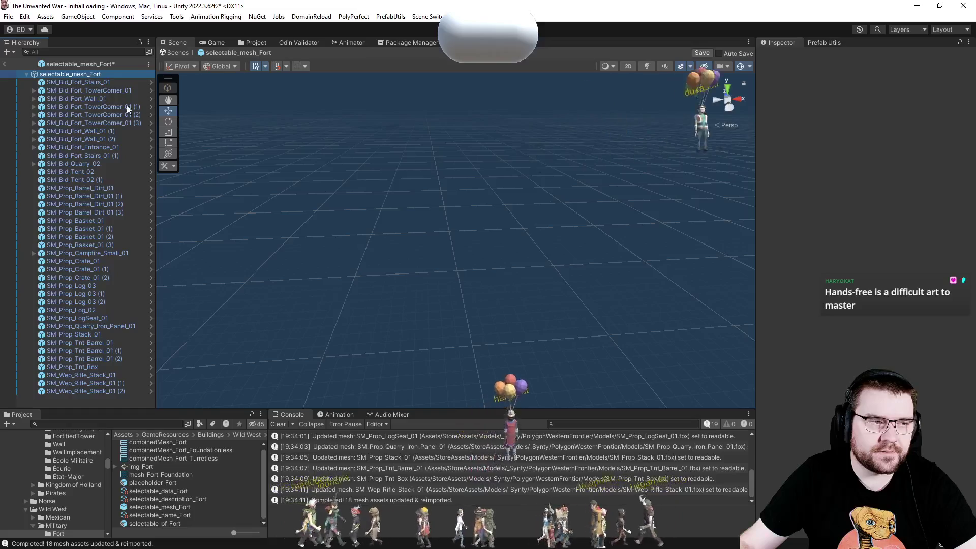
pyautogui.click(89, 76)
pyautogui.click(214, 91)
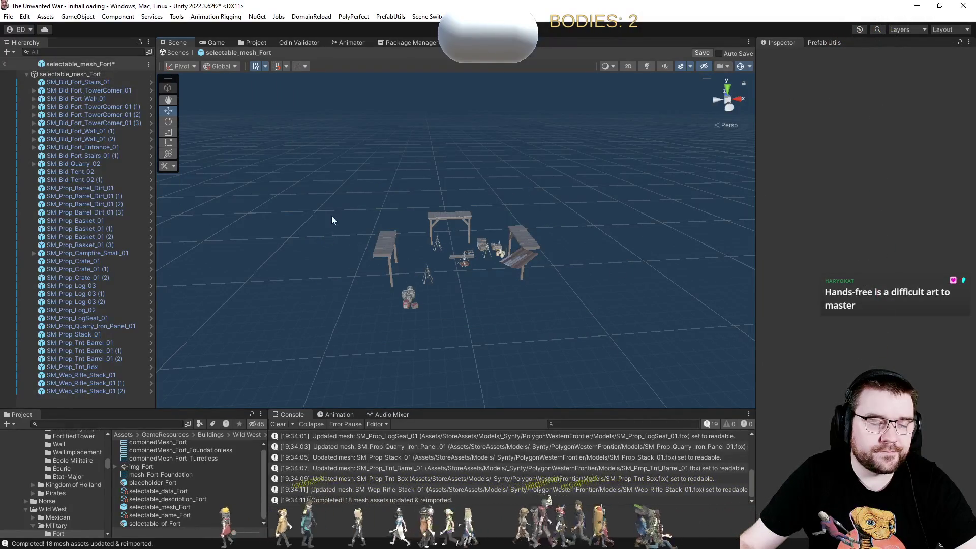
# Dismantle the fort again and expand its Dismantle Options.
pyautogui.click(87, 75)
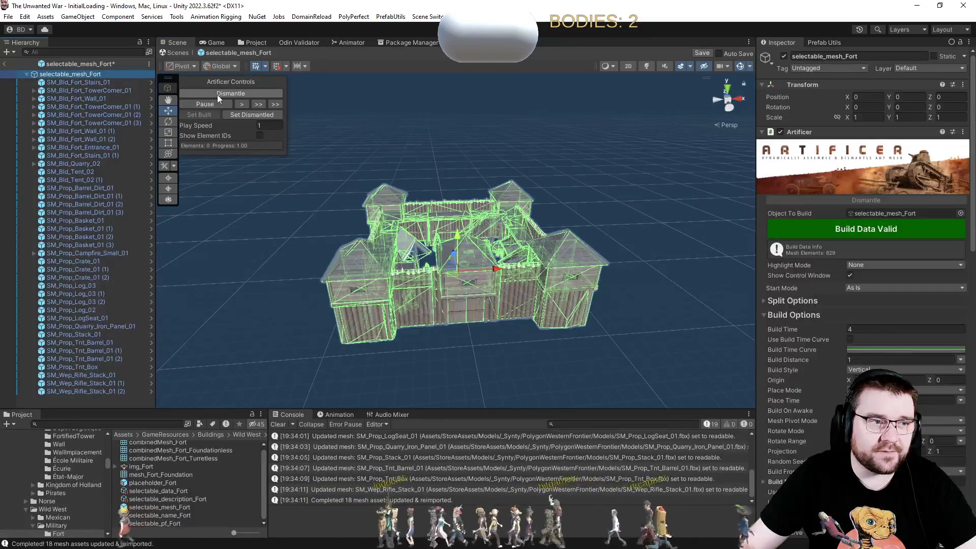
pyautogui.click(217, 94)
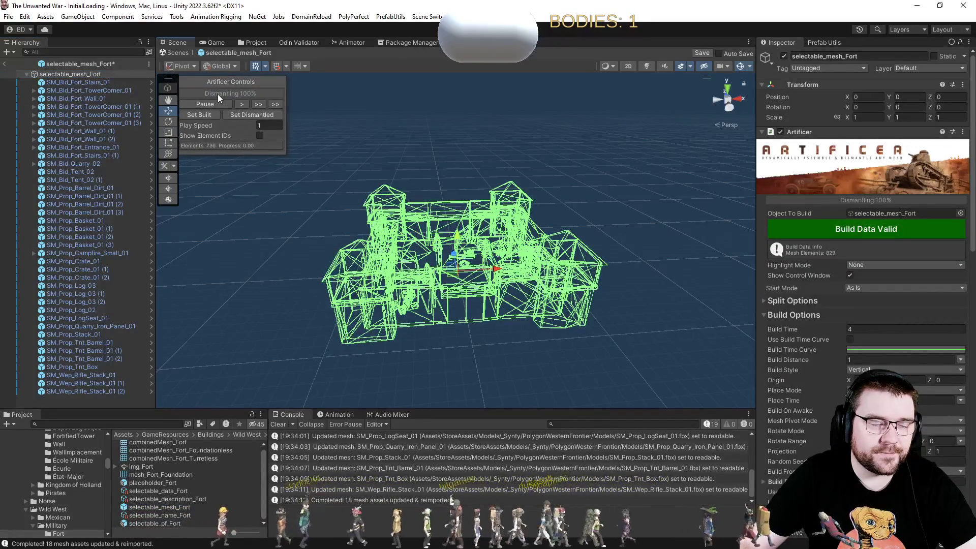
pyautogui.click(802, 315)
pyautogui.scroll(-3, 807, 380)
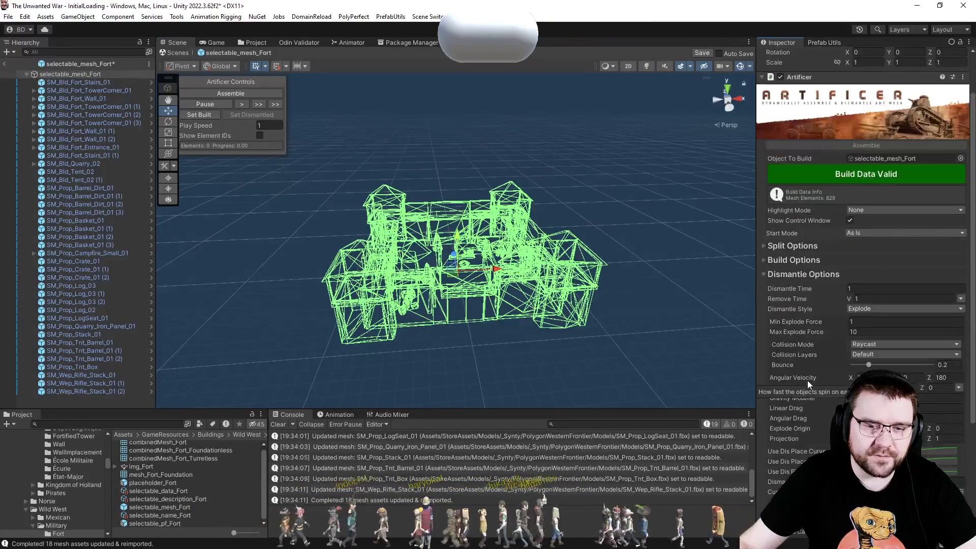
# Set the fort's Remove Time to 5 and Collision Mode to Simple.
pyautogui.click(868, 300)
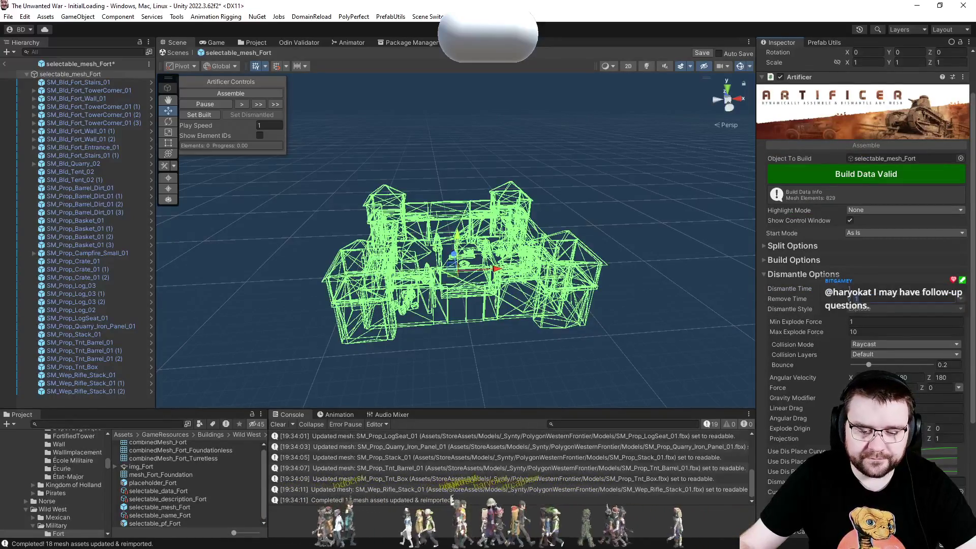
pyautogui.scroll(-3, 807, 354)
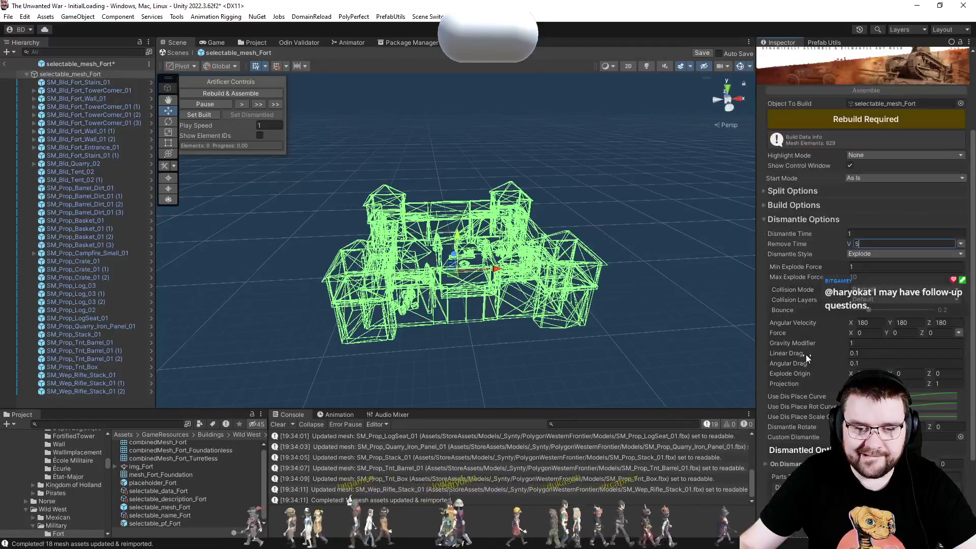
pyautogui.click(876, 290)
pyautogui.click(878, 313)
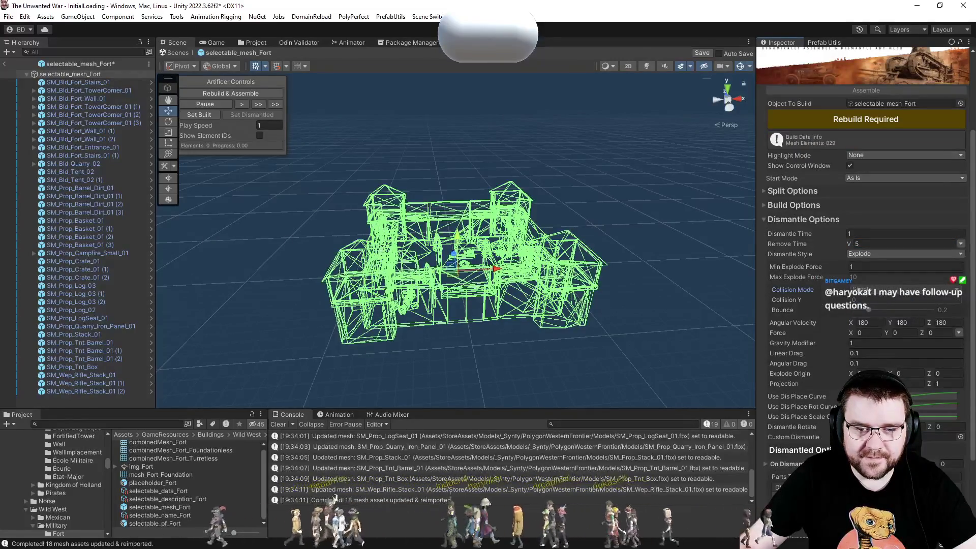
pyautogui.scroll(-3, 817, 310)
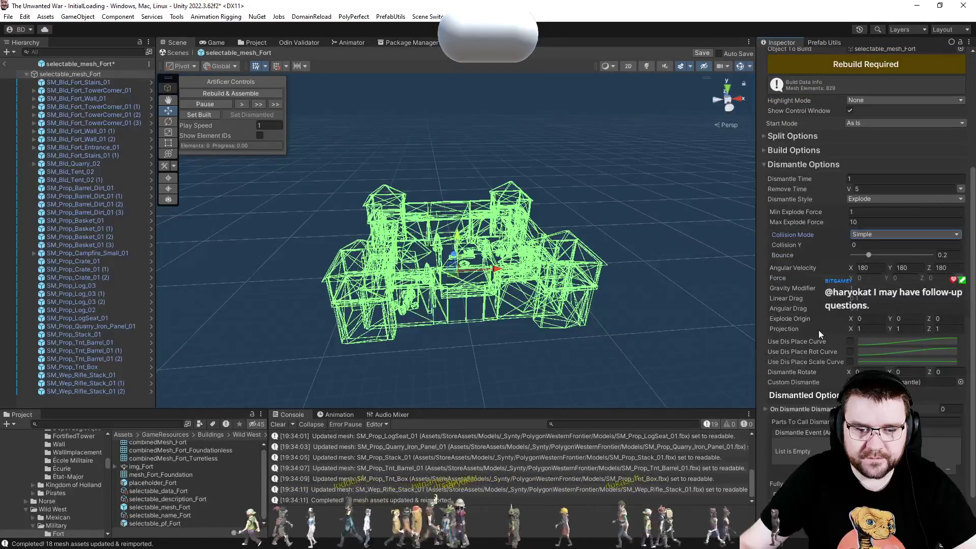
pyautogui.scroll(-3, 825, 300)
# Exit prefab mode and show the Wild West Military Fort assets folder.
pyautogui.scroll(10, 820, 298)
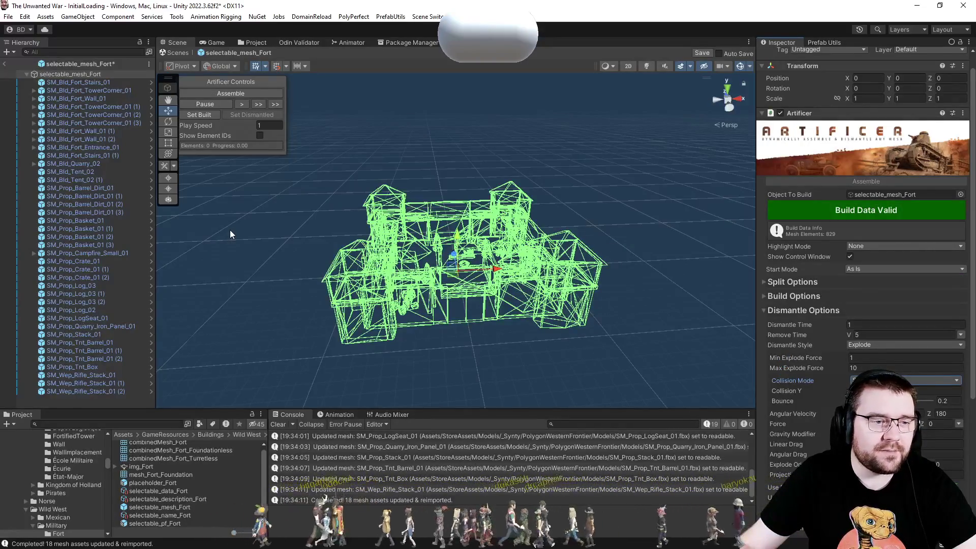
pyautogui.click(5, 65)
pyautogui.click(256, 42)
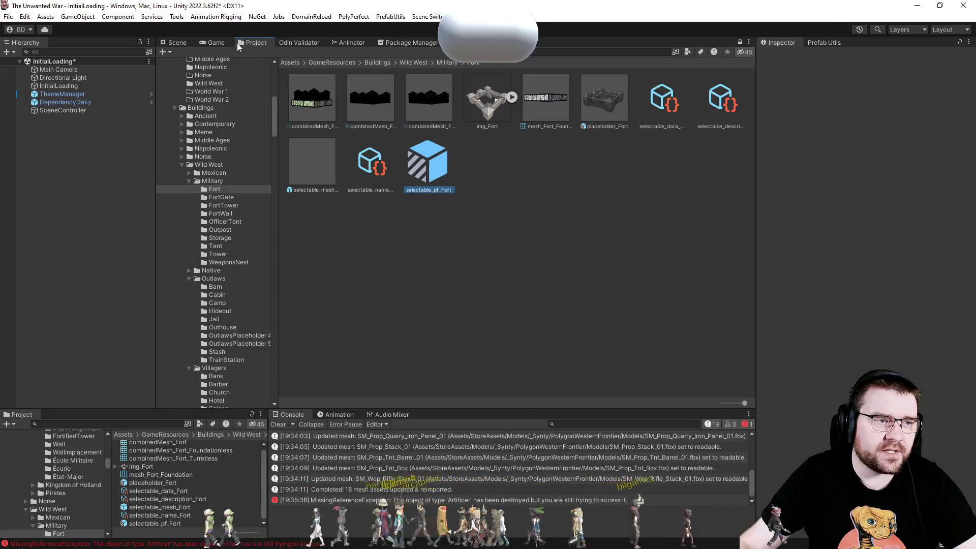
# Open selectable_pf_Fort, collapse its Sizer, Mesh Renderer and Mesh Collider panels, and add an Artificer component.
pyautogui.doubleClick(410, 160)
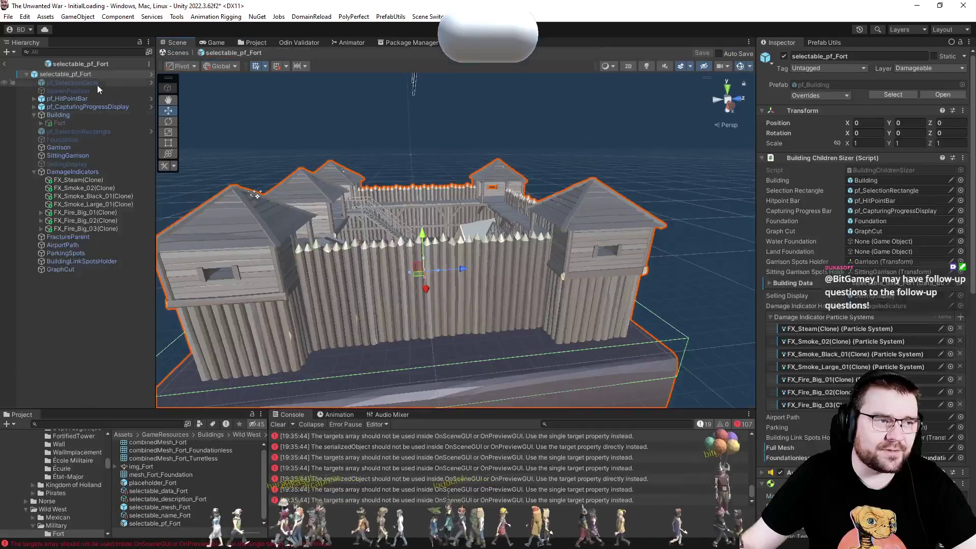
pyautogui.click(809, 158)
pyautogui.click(809, 202)
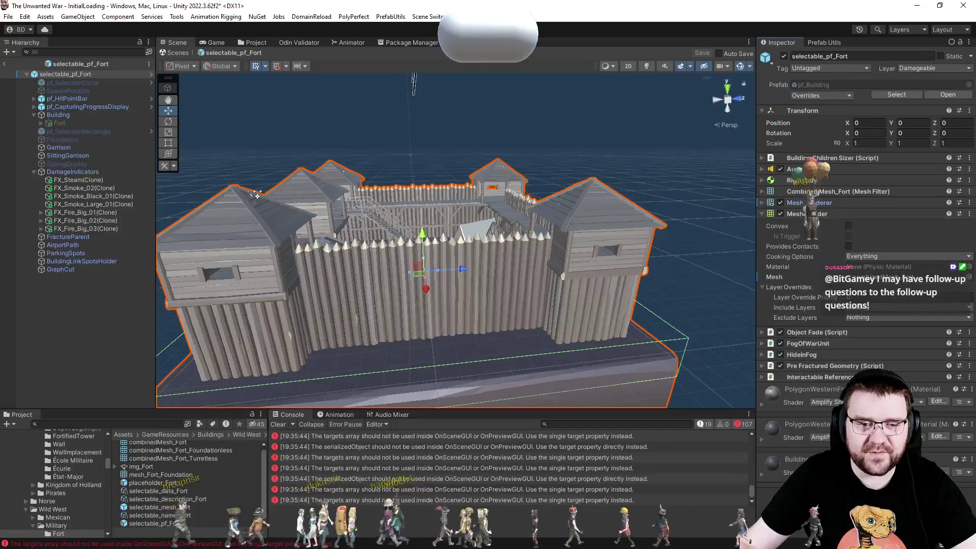
pyautogui.click(808, 213)
pyautogui.click(838, 395)
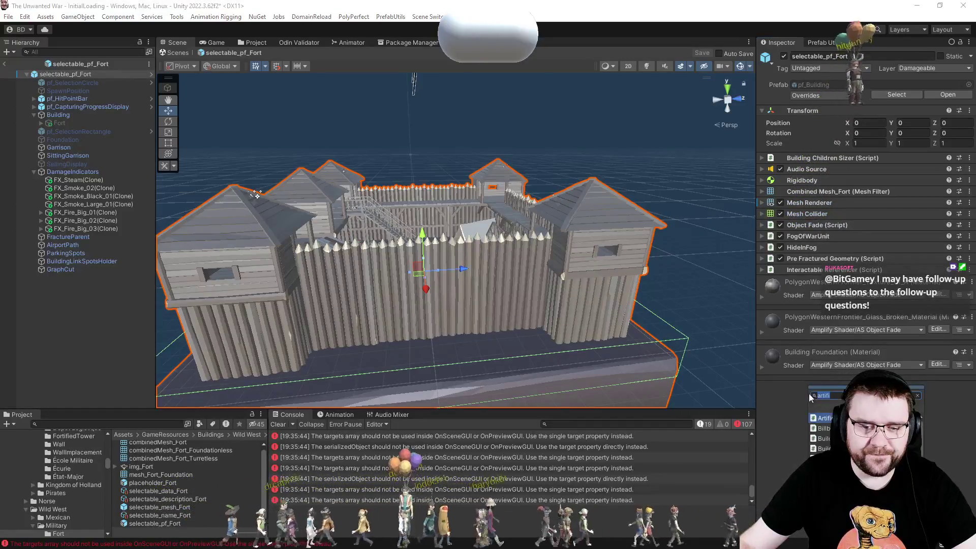
pyautogui.press('Escape')
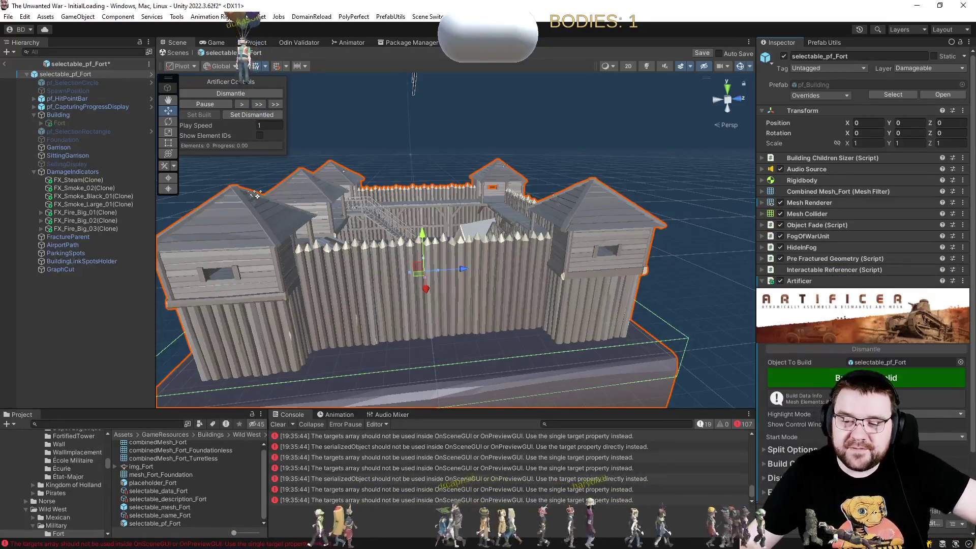
# Expand the prefab's build and dismantle options and set Dismantle Style to Explode.
pyautogui.scroll(-3, 802, 442)
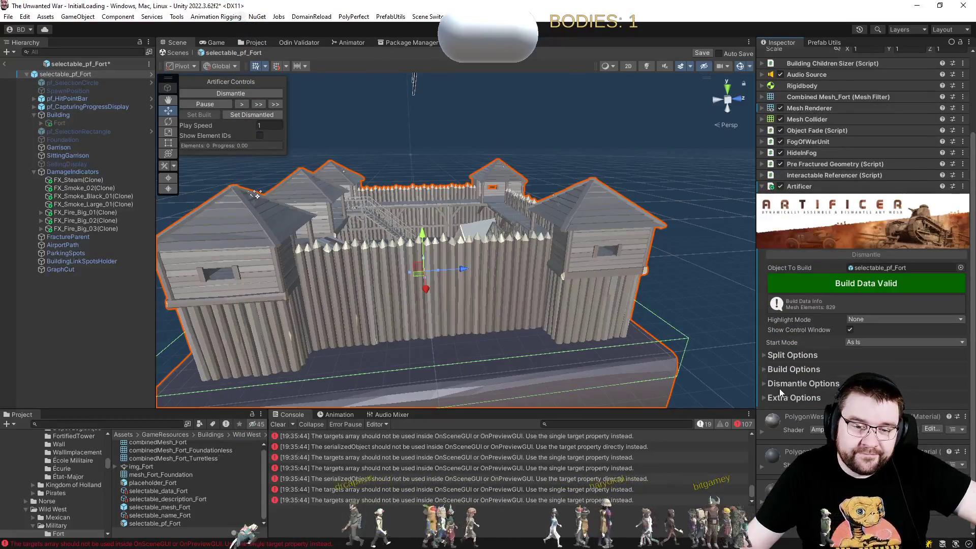
pyautogui.click(766, 370)
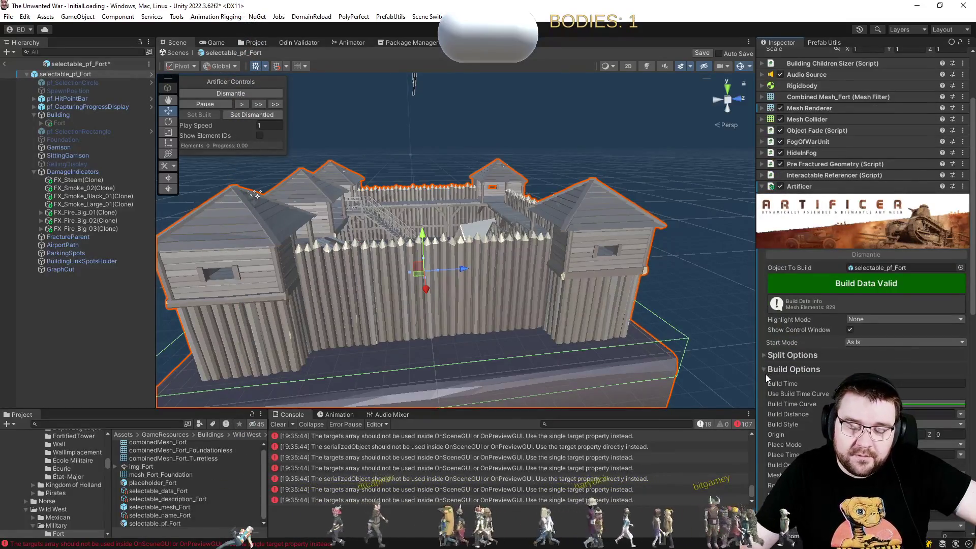
pyautogui.scroll(-3, 766, 374)
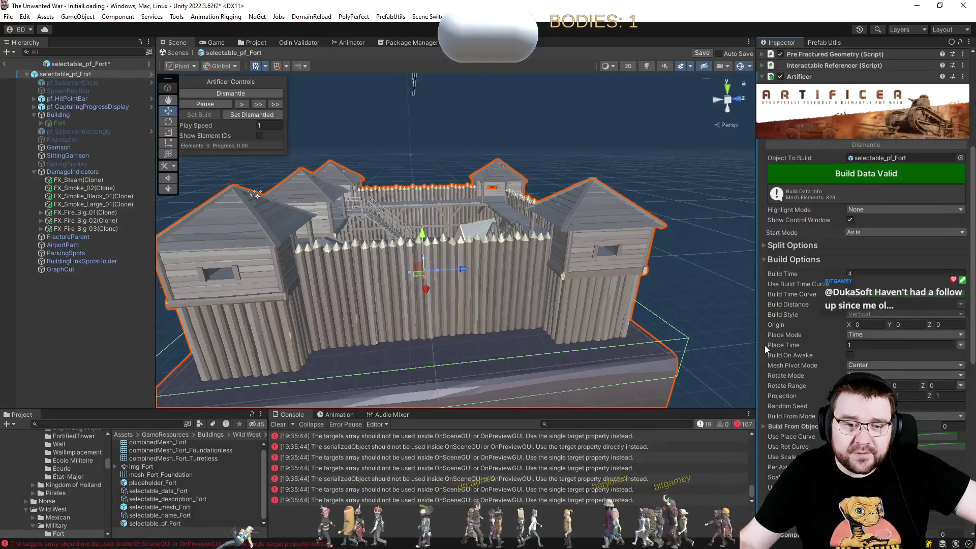
pyautogui.scroll(-5, 767, 346)
pyautogui.scroll(-5, 776, 370)
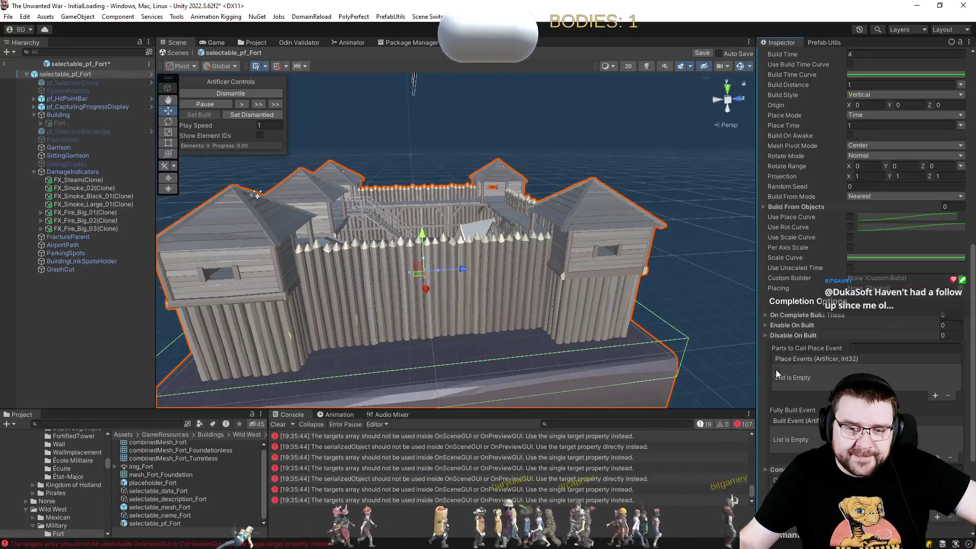
pyautogui.click(801, 384)
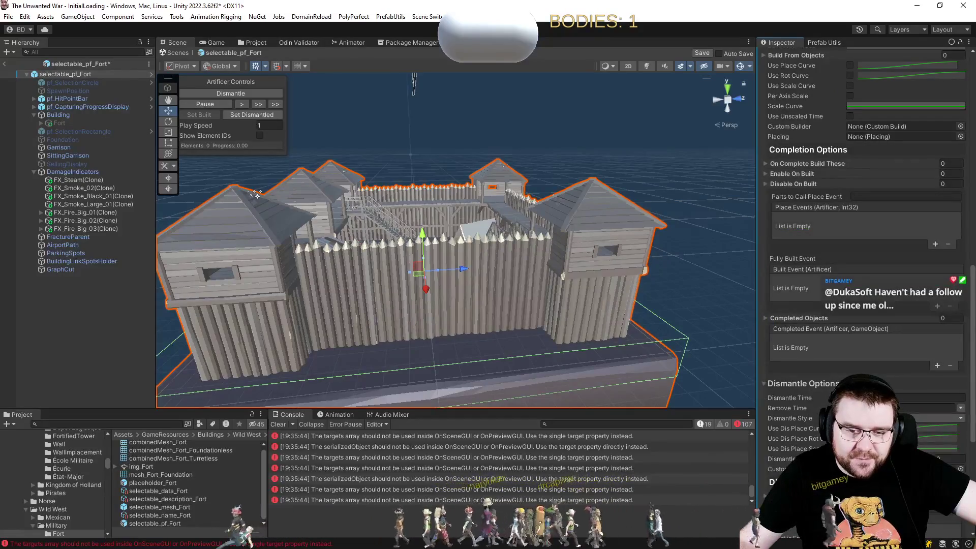
pyautogui.click(915, 417)
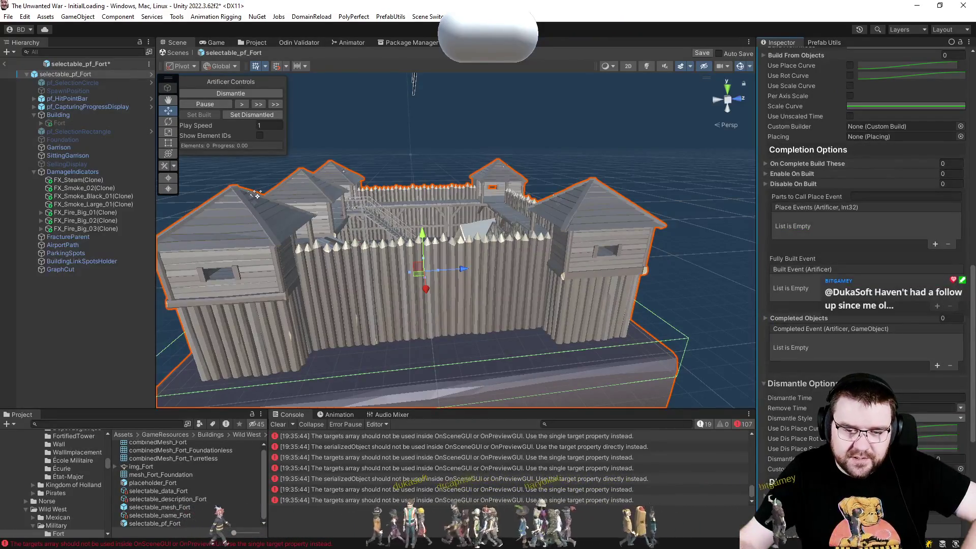
pyautogui.click(916, 438)
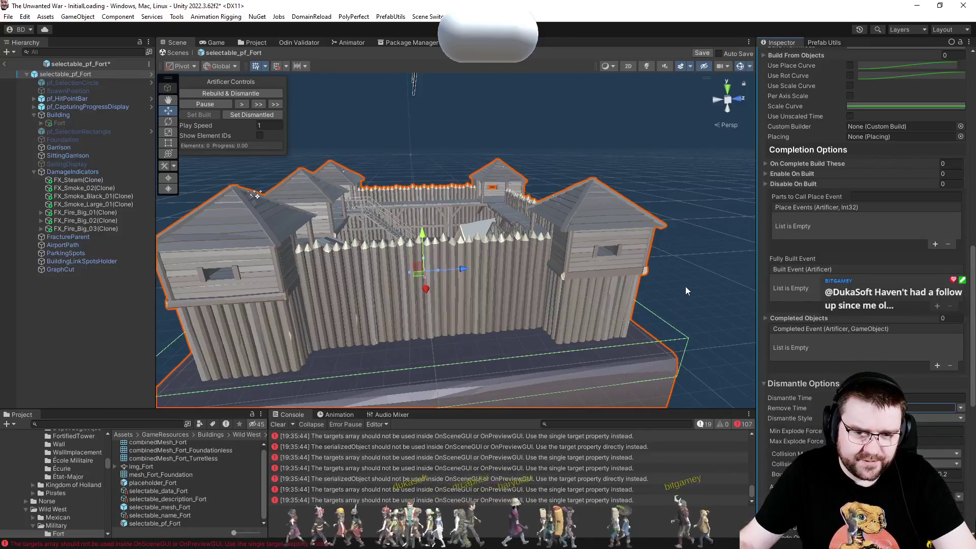
pyautogui.press('f')
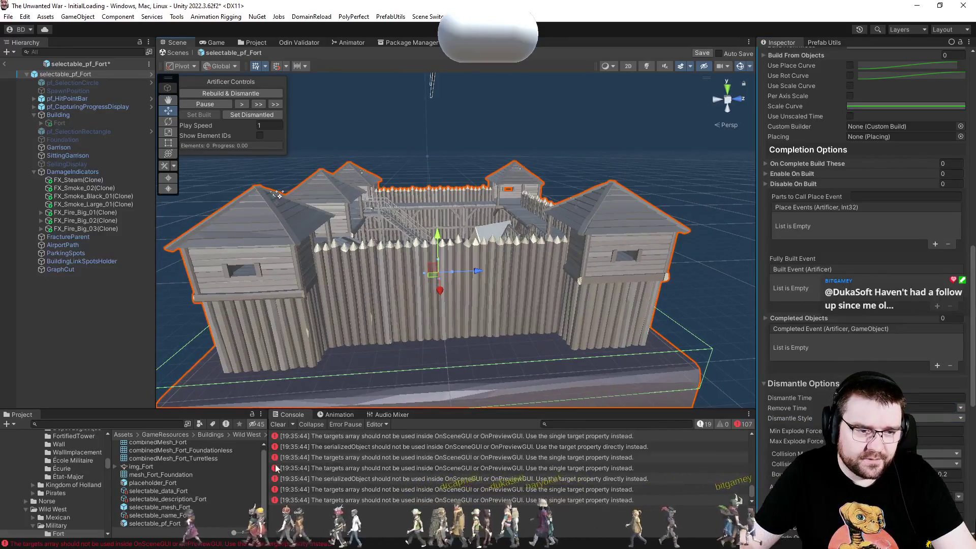
# Clear the console's error messages.
pyautogui.click(274, 426)
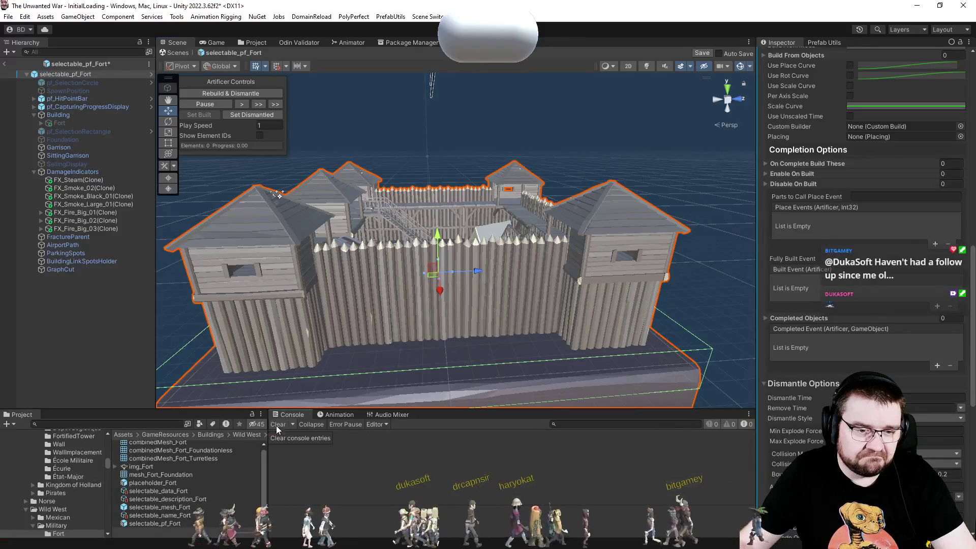
pyautogui.scroll(8, 900, 313)
pyautogui.scroll(5, 890, 295)
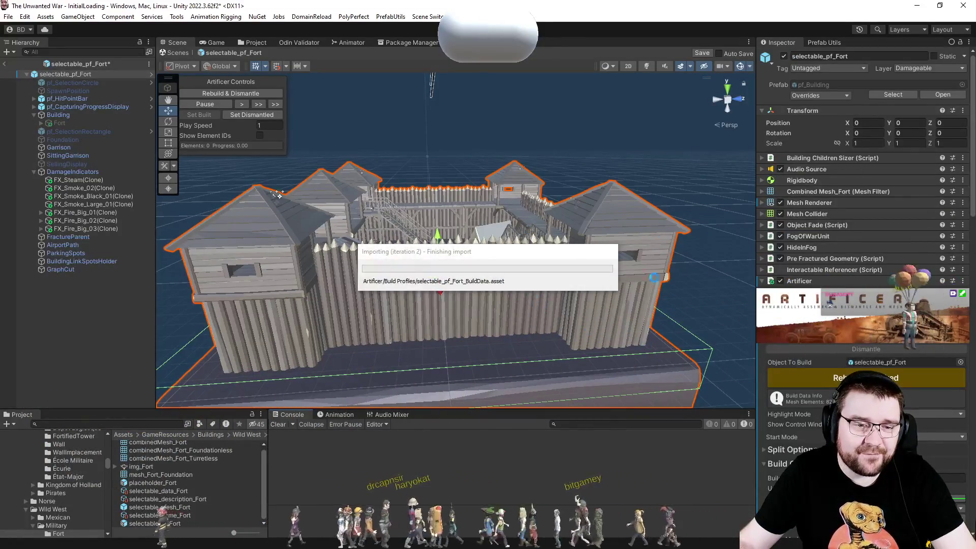
# Dismantle the fort, reset it to fully dismantled, and assemble it.
pyautogui.moveTo(543, 151); pyautogui.dragTo(526, 149)
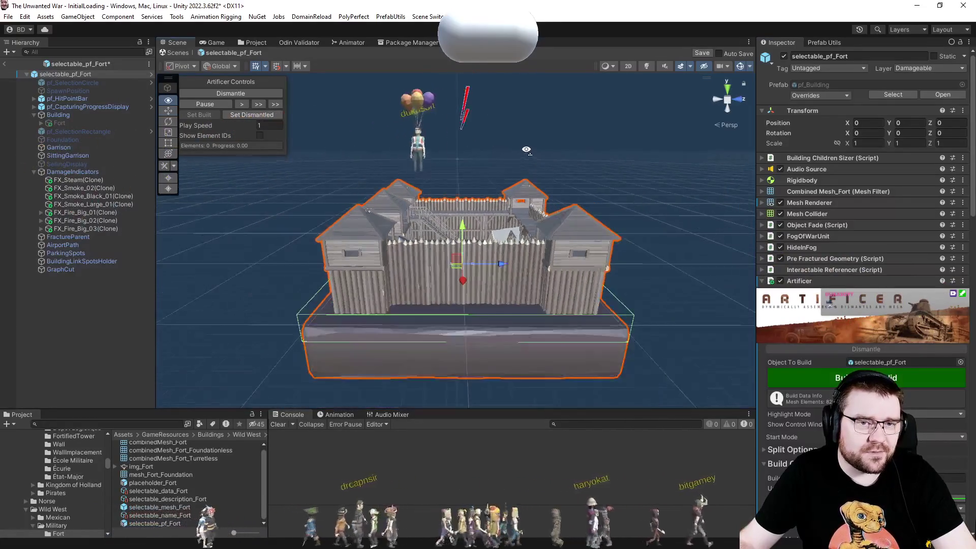
pyautogui.click(220, 91)
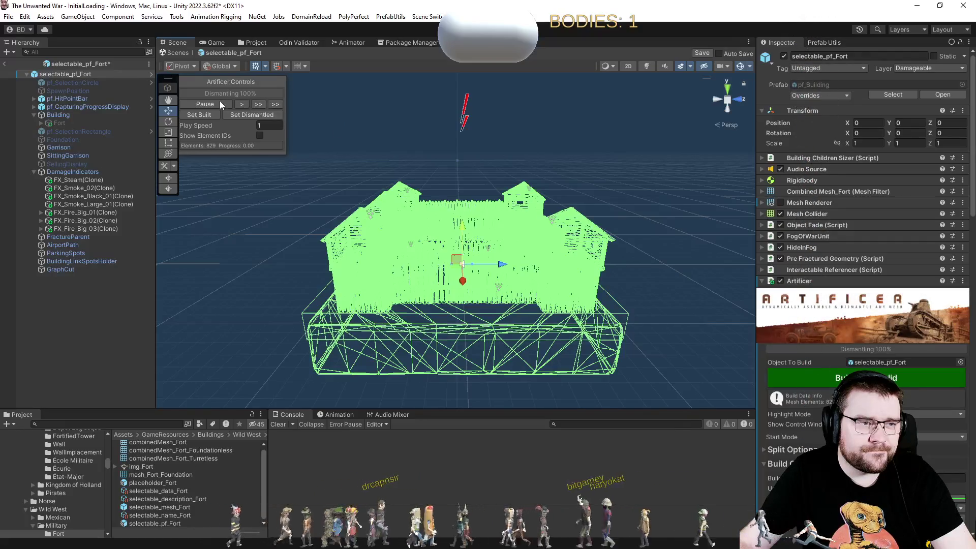
pyautogui.click(237, 113)
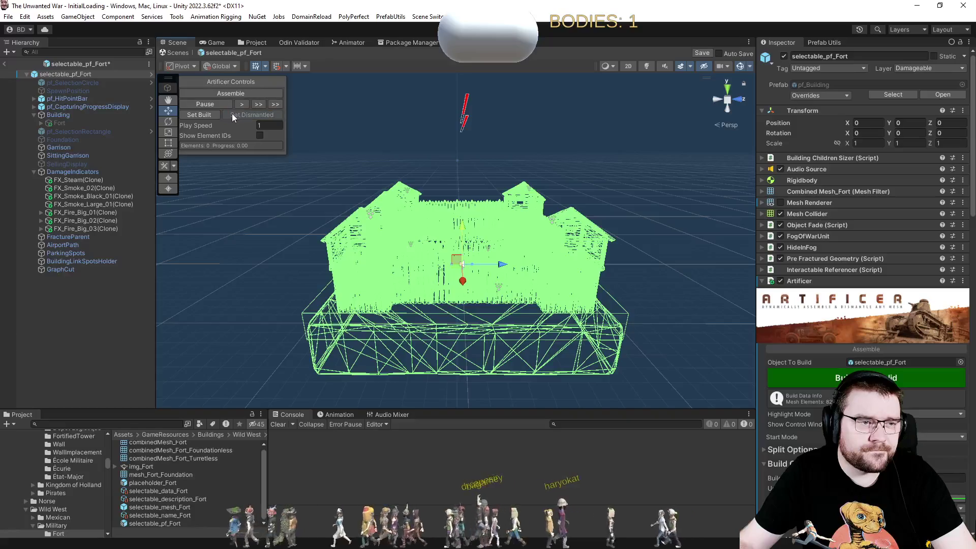
pyautogui.click(228, 94)
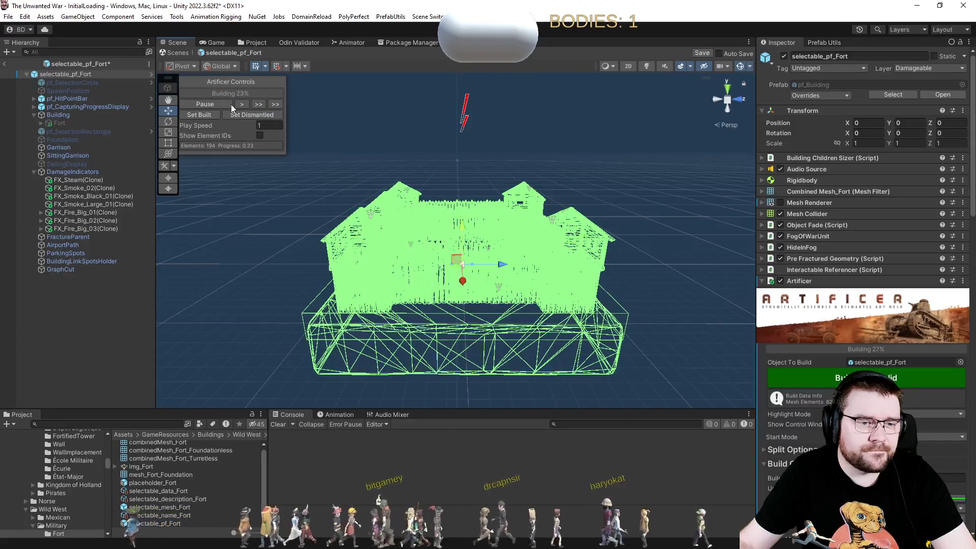
# Run the explode dismantle, reset and assemble cycle a second time.
pyautogui.moveTo(360, 239); pyautogui.dragTo(356, 234)
pyautogui.scroll(5, 357, 234)
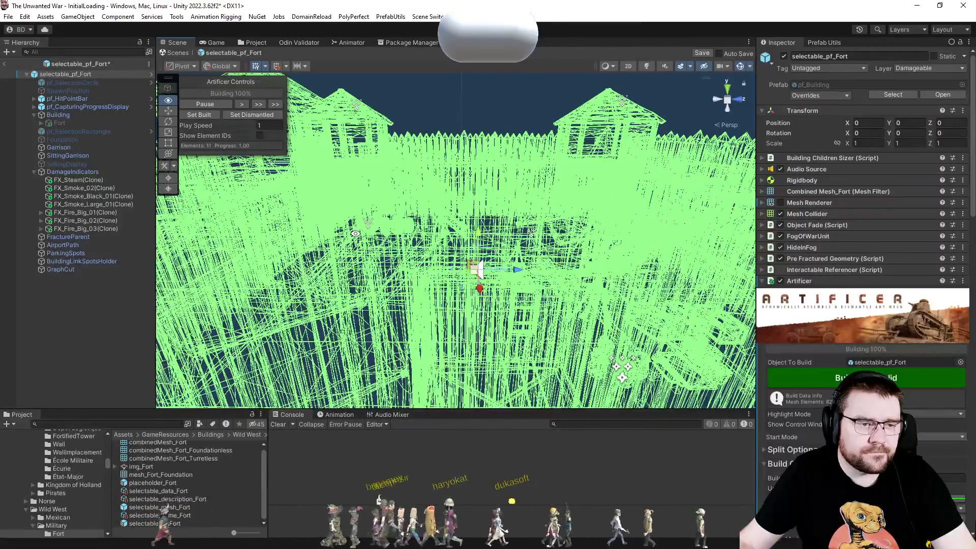
pyautogui.scroll(-5, 355, 234)
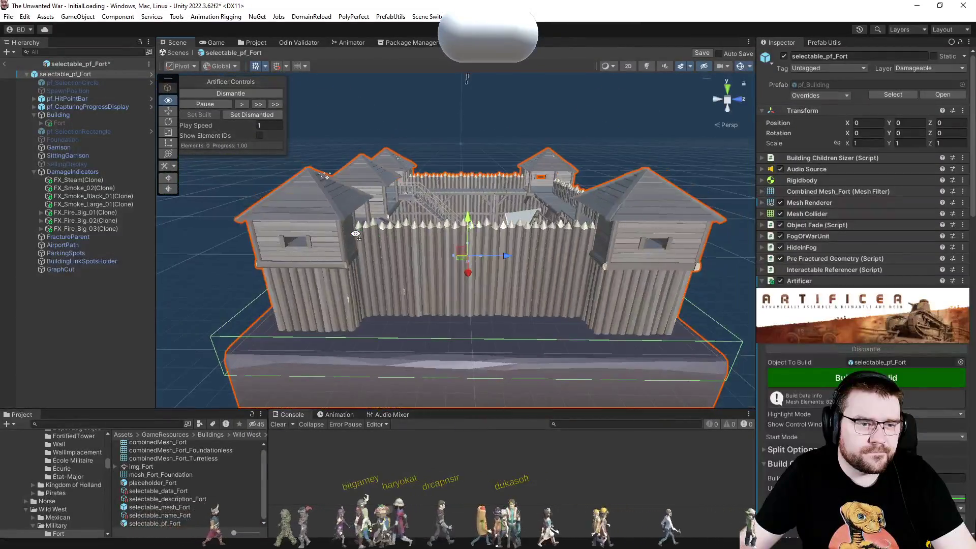
pyautogui.scroll(-4, 356, 235)
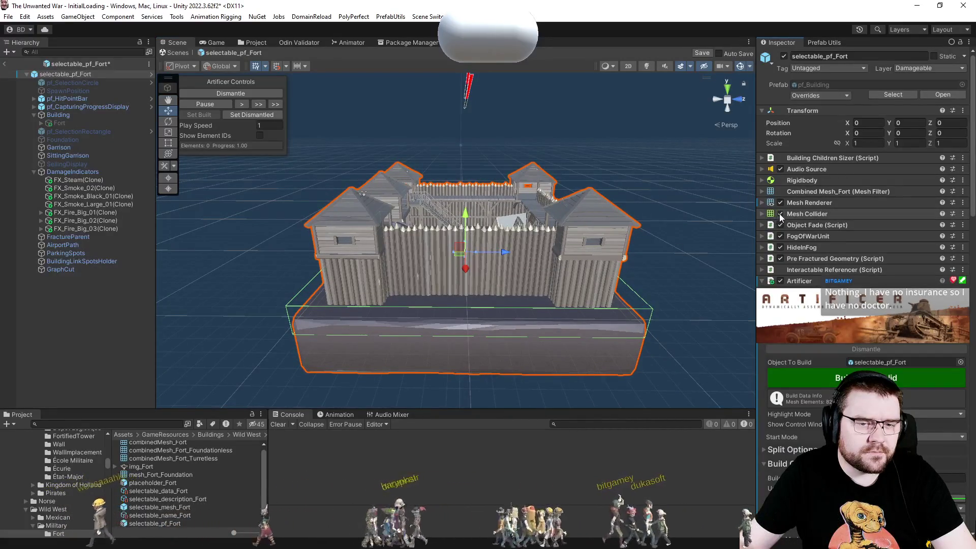
pyautogui.click(251, 93)
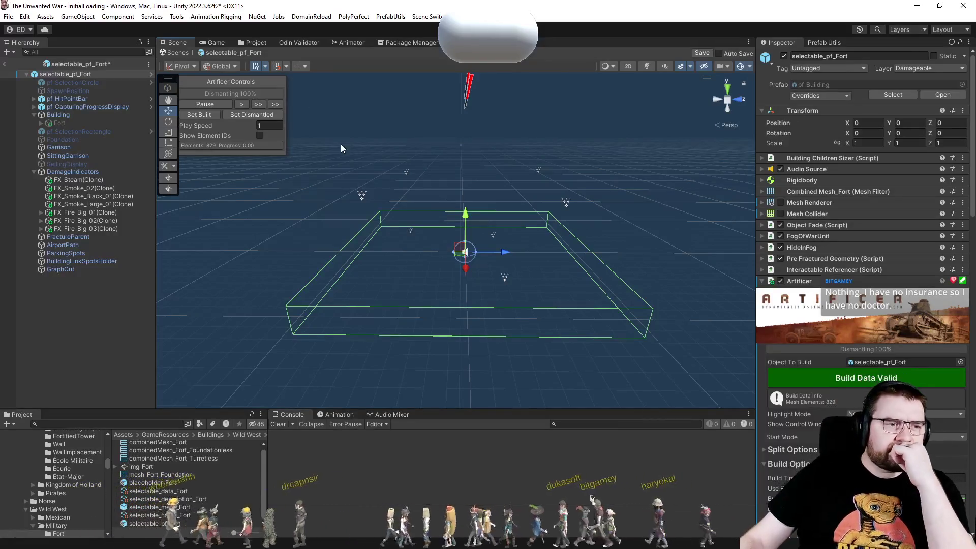
pyautogui.click(258, 115)
pyautogui.click(235, 93)
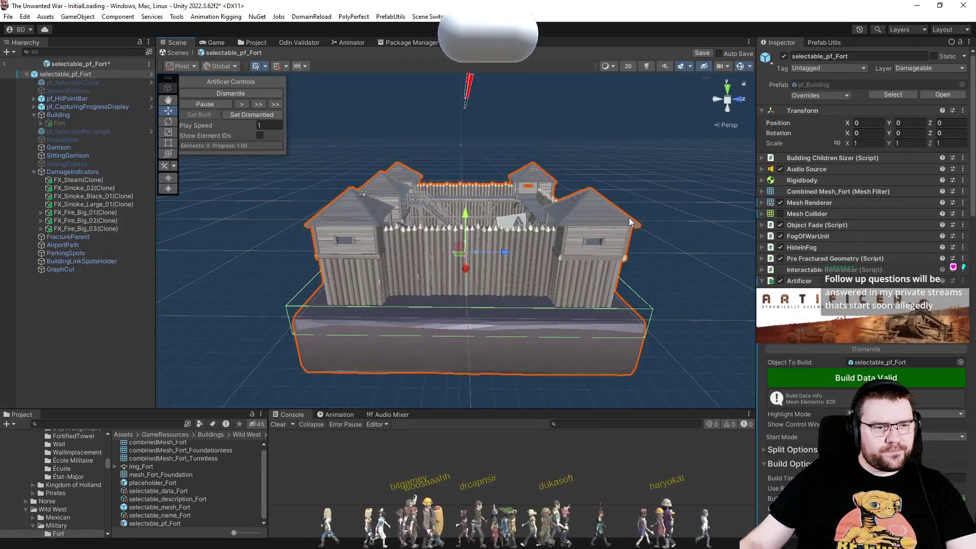
pyautogui.scroll(-3, 807, 364)
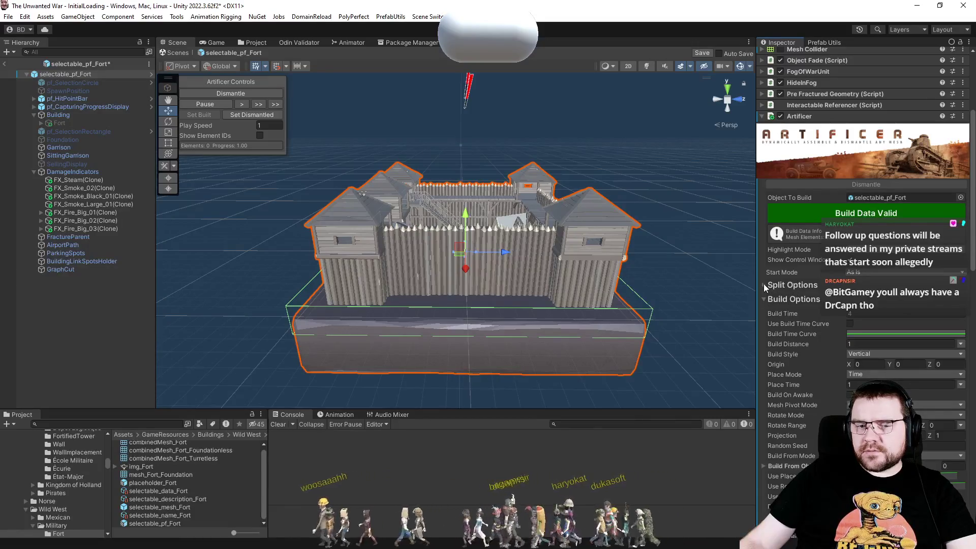
# Enable Use Adjust Params, UV, UV2, Normals, Colors and Material in Split Options, then rebuild.
pyautogui.click(764, 285)
pyautogui.scroll(-2, 802, 368)
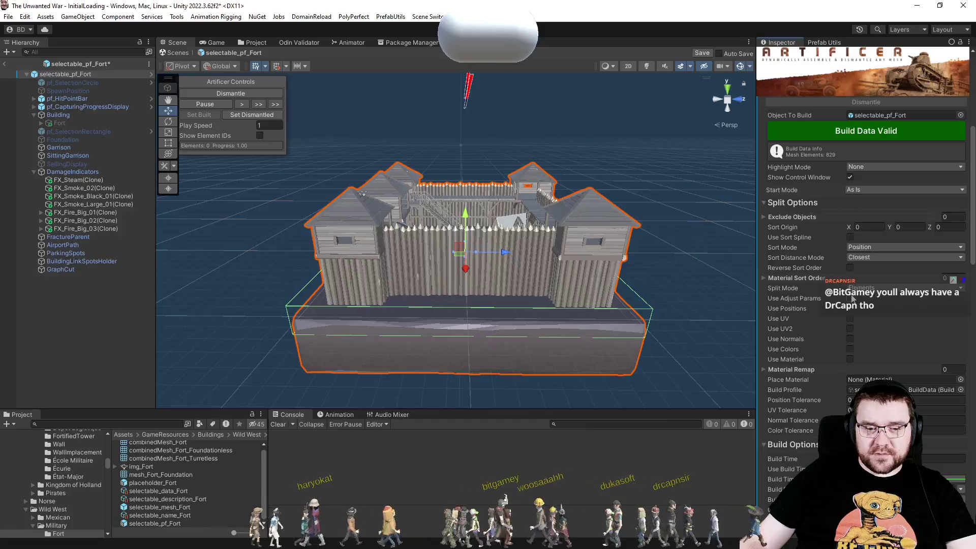
pyautogui.press('space')
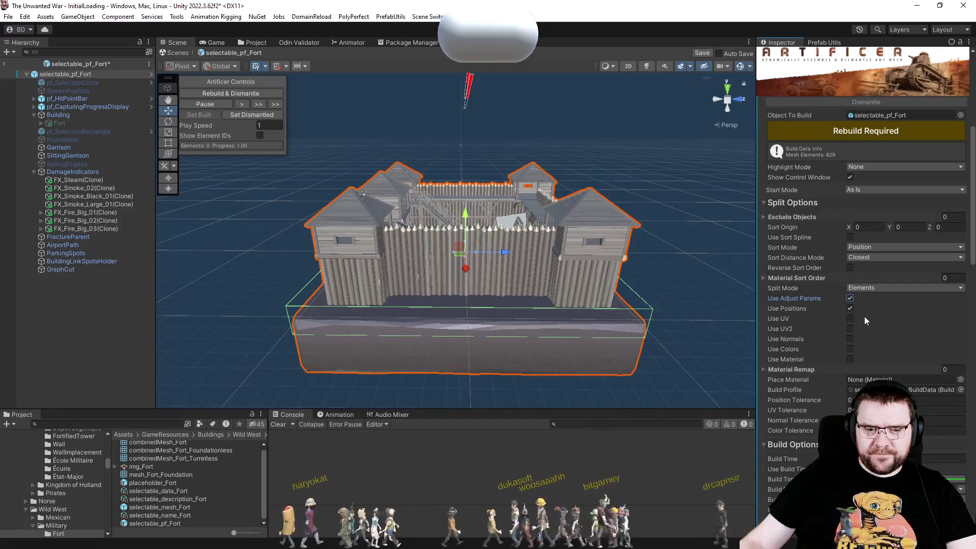
pyautogui.click(850, 319)
pyautogui.click(850, 329)
pyautogui.click(850, 339)
pyautogui.click(850, 349)
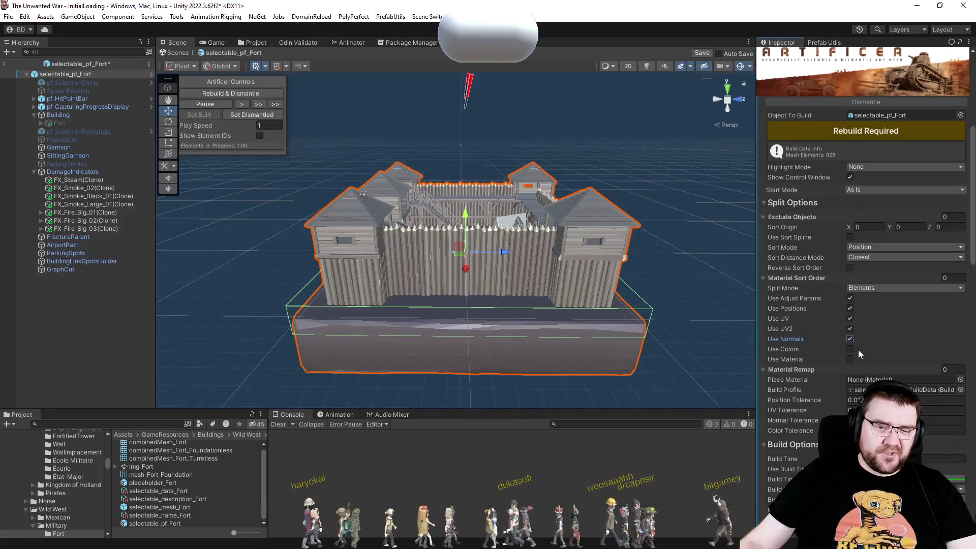
pyautogui.click(850, 359)
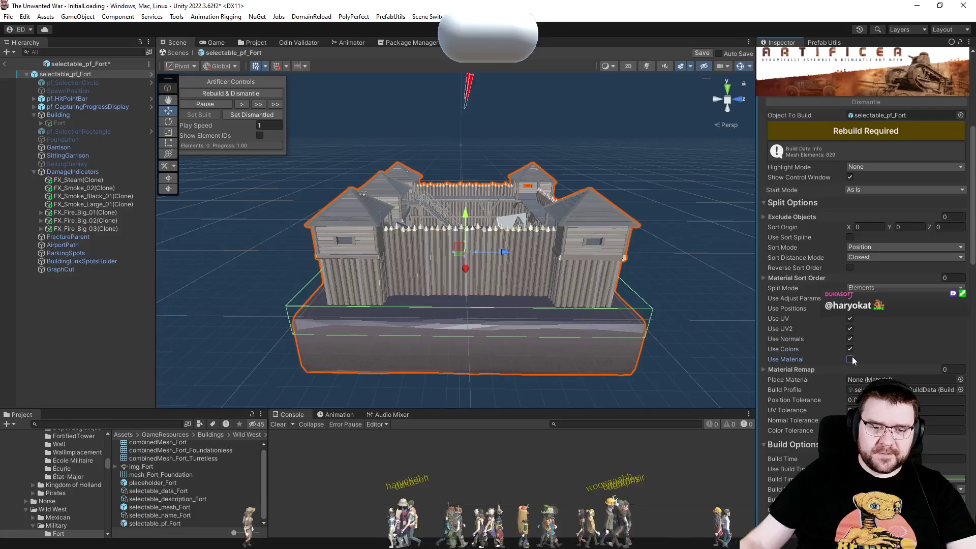
pyautogui.click(865, 133)
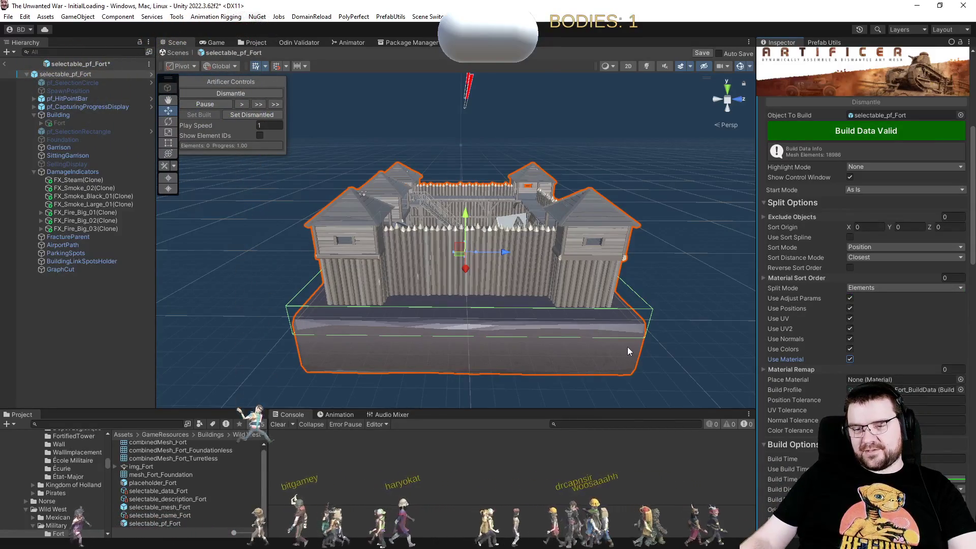
# Dismantle, reset and reassemble the re-split fort.
pyautogui.click(251, 94)
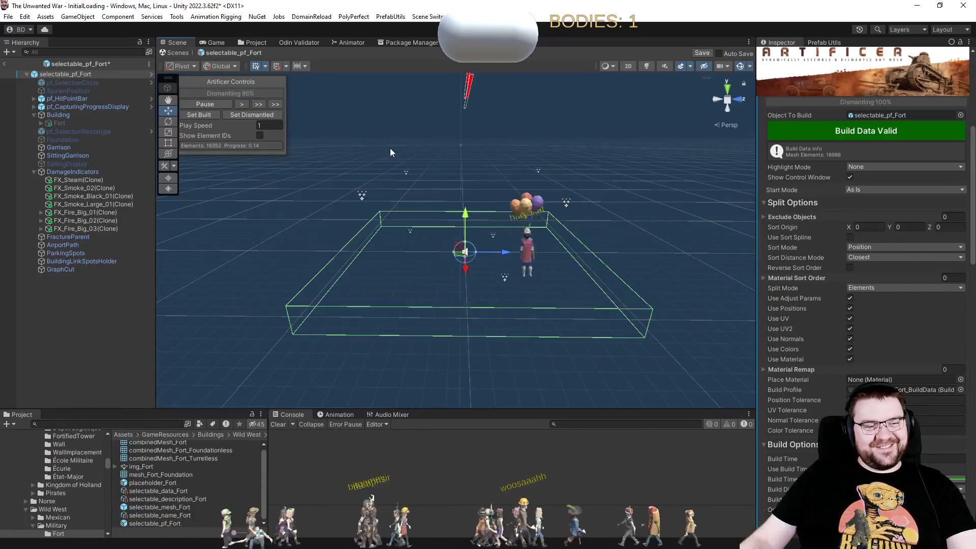
pyautogui.click(265, 113)
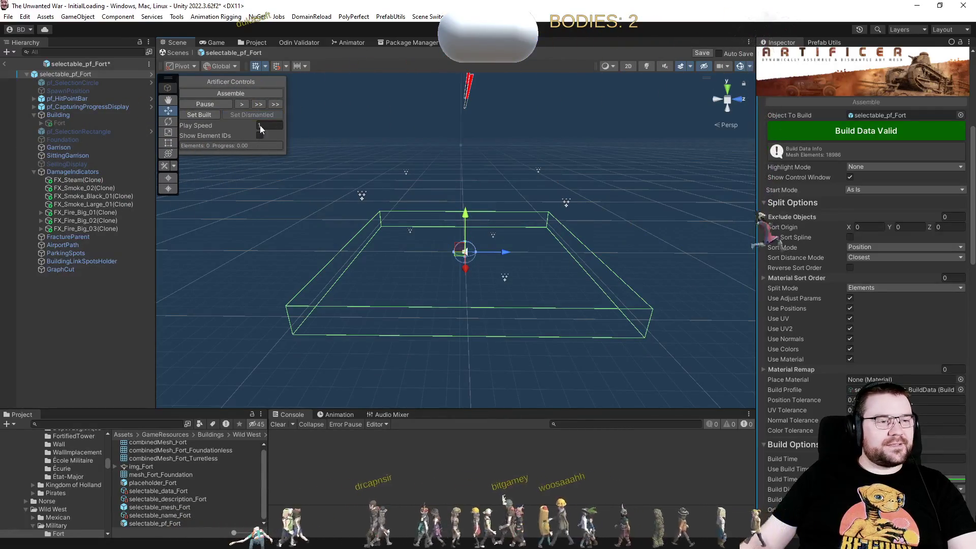
pyautogui.click(245, 94)
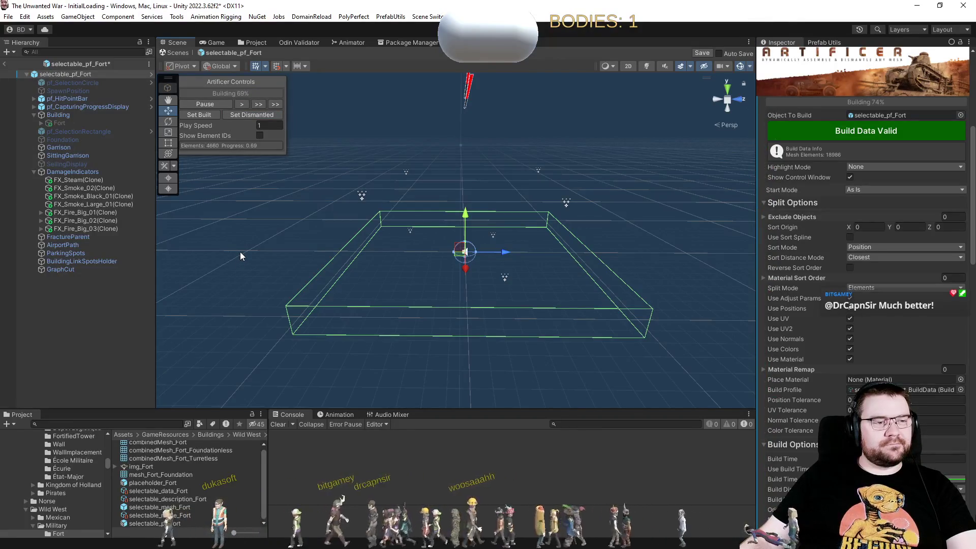
pyautogui.scroll(-8, 865, 305)
pyautogui.click(905, 327)
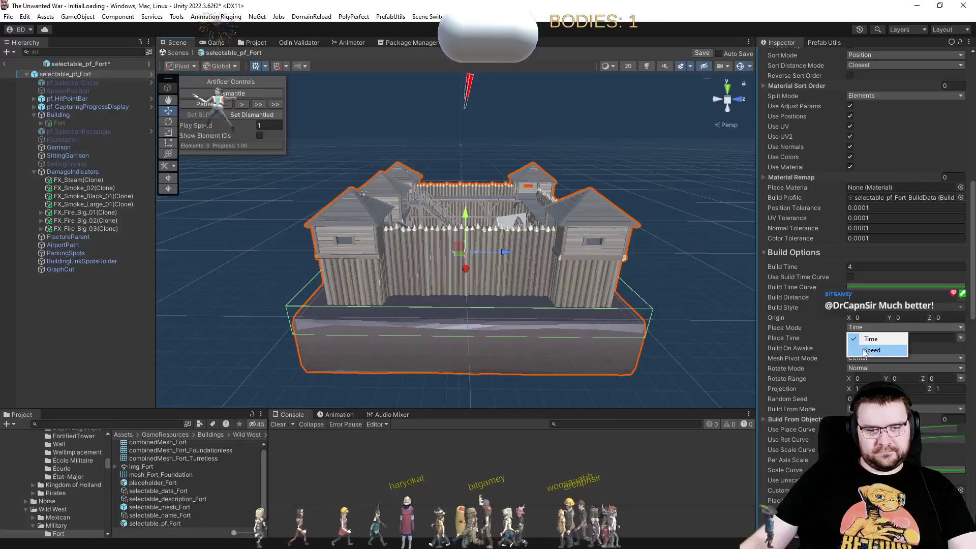
# Set Place Mode to Speed and rebuild the fort from fully dismantled.
pyautogui.click(863, 353)
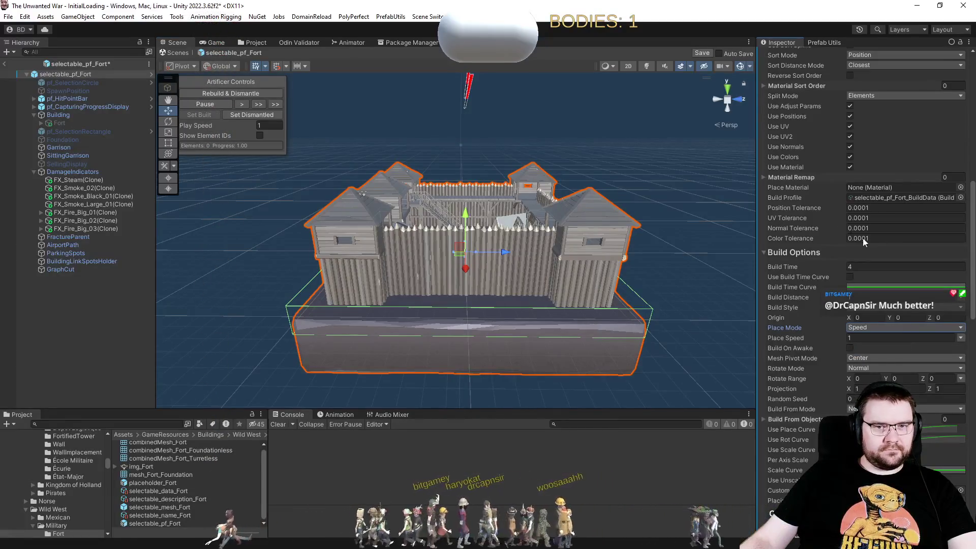
pyautogui.scroll(10, 844, 234)
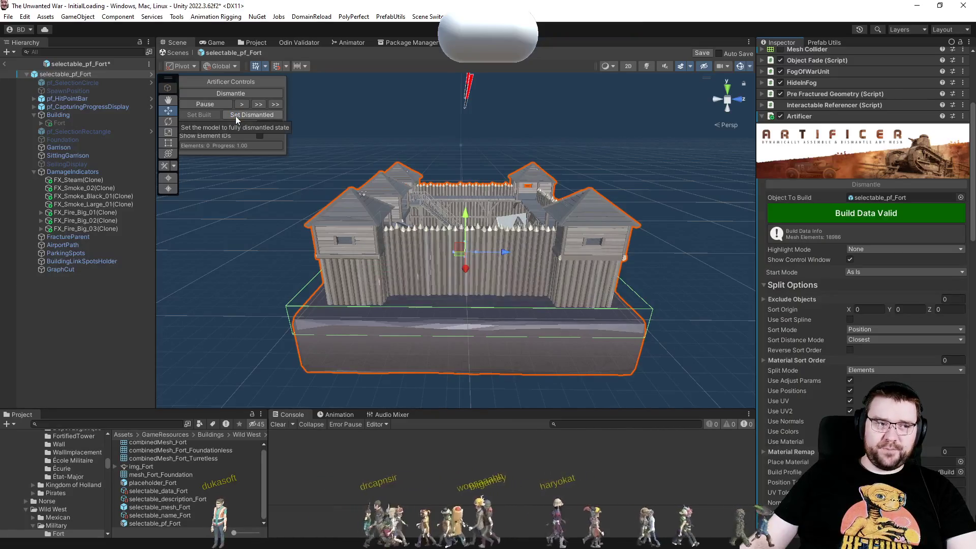
pyautogui.click(236, 116)
pyautogui.click(233, 92)
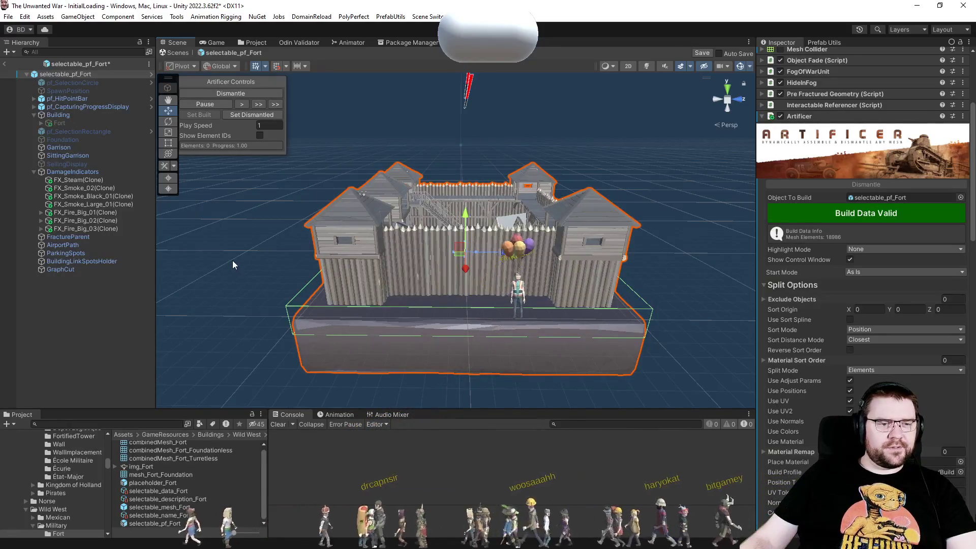
pyautogui.scroll(-5, 837, 351)
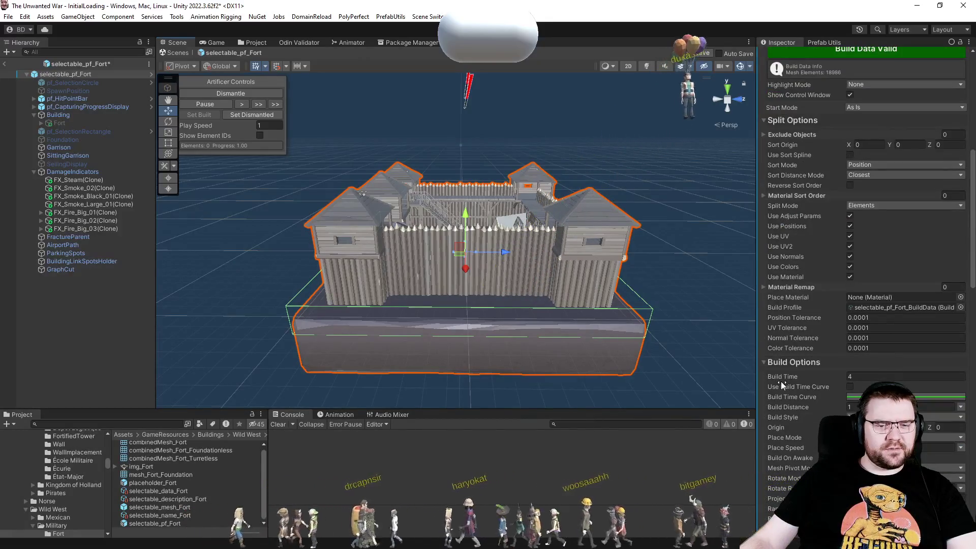
pyautogui.scroll(-3, 781, 381)
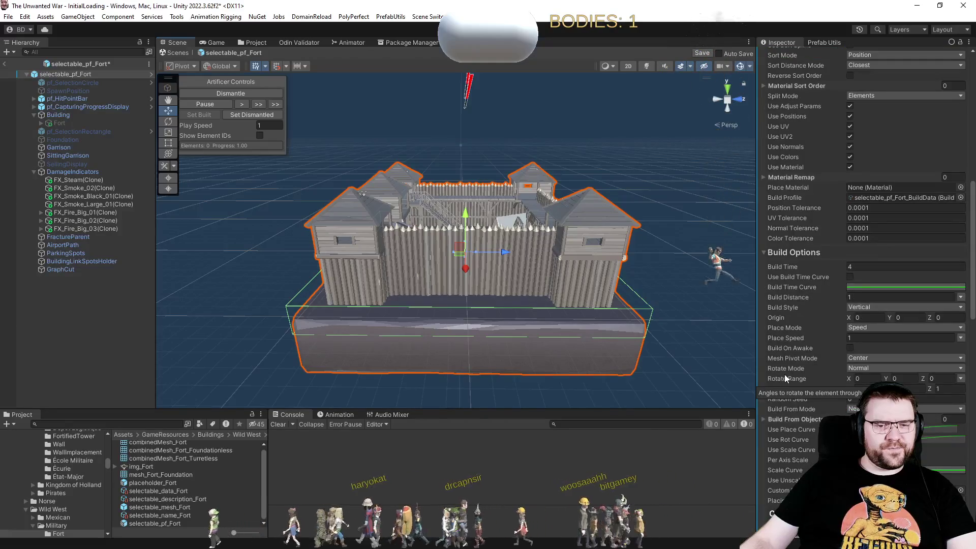
# Collapse Split Options in the Artificer demo project and return to The Unwanted War project.
pyautogui.hotkey('alt', 'Tab')
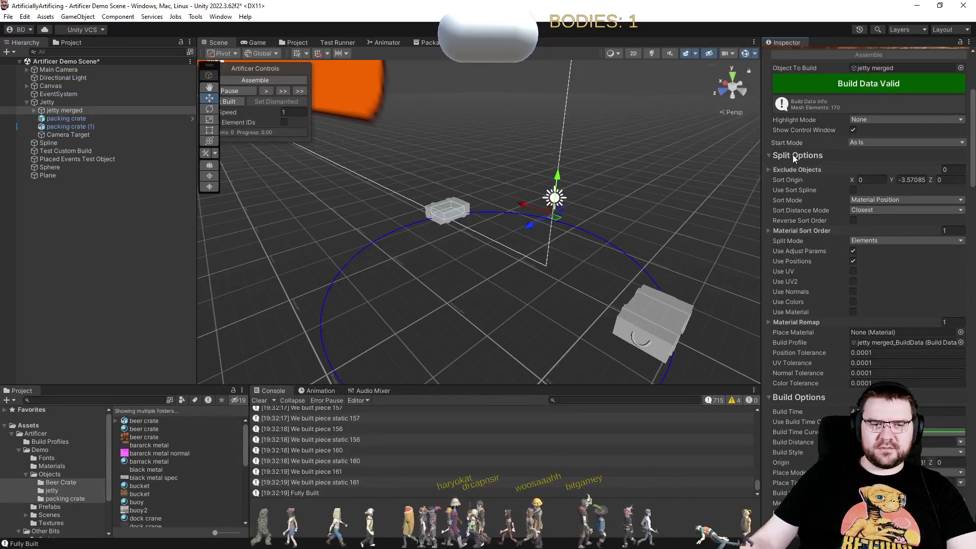
pyautogui.click(792, 155)
pyautogui.hotkey('alt', 'Tab')
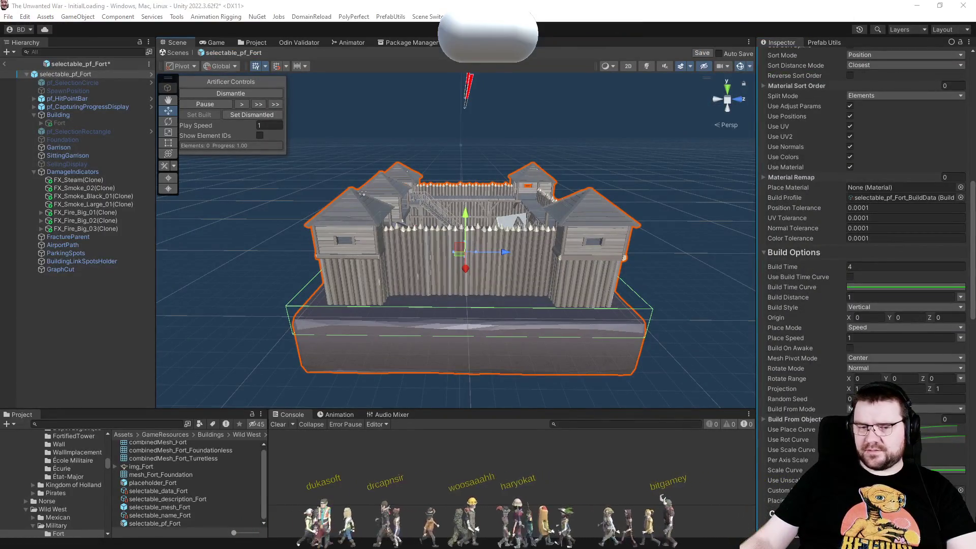
pyautogui.scroll(-4, 791, 323)
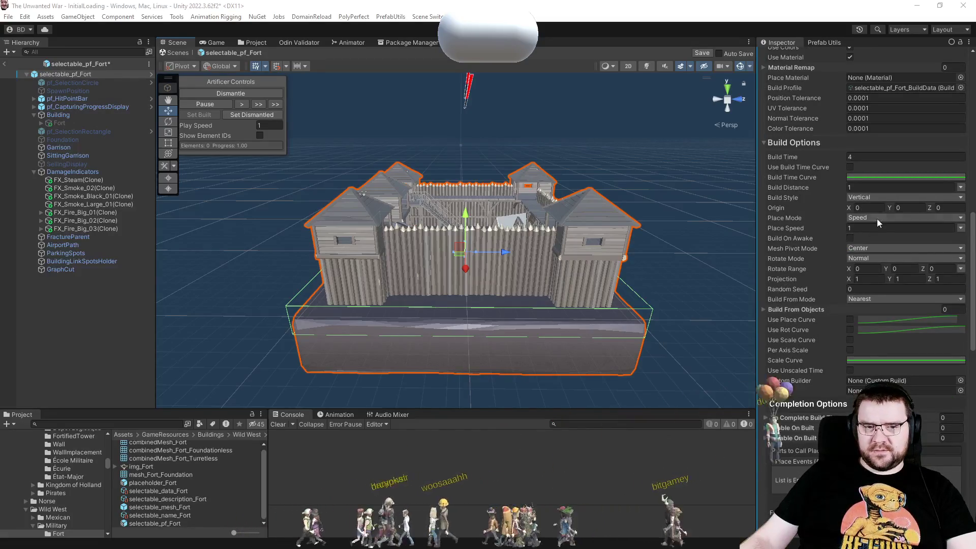
# Keep the build origin Y at 0 and enable Use Place Curve and Use Scale Curve.
pyautogui.click(898, 207)
pyautogui.press('Return')
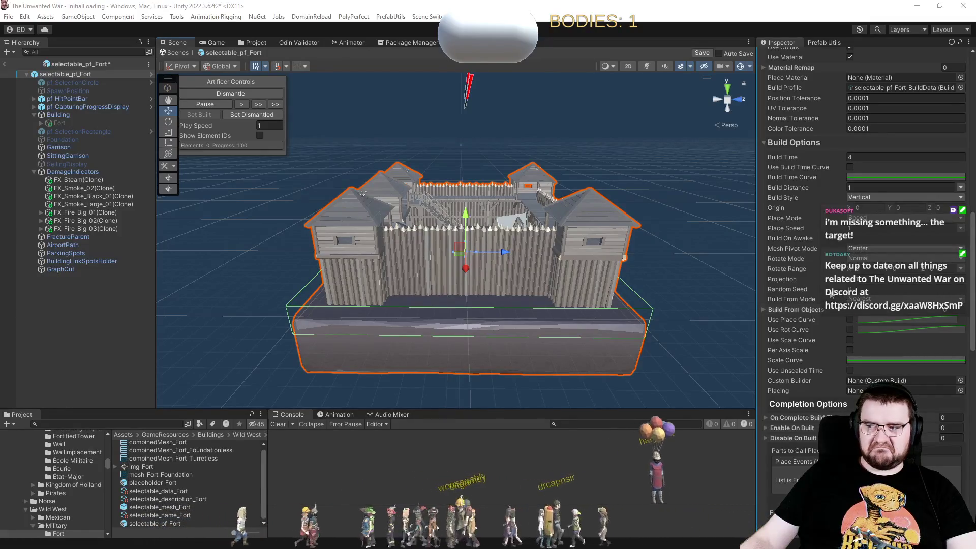
pyautogui.click(850, 320)
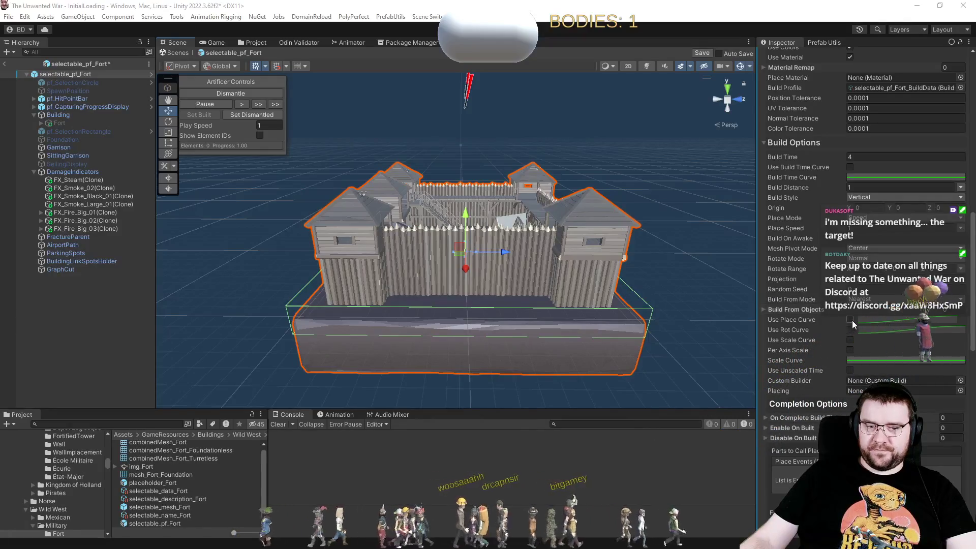
pyautogui.press('space')
pyautogui.click(850, 339)
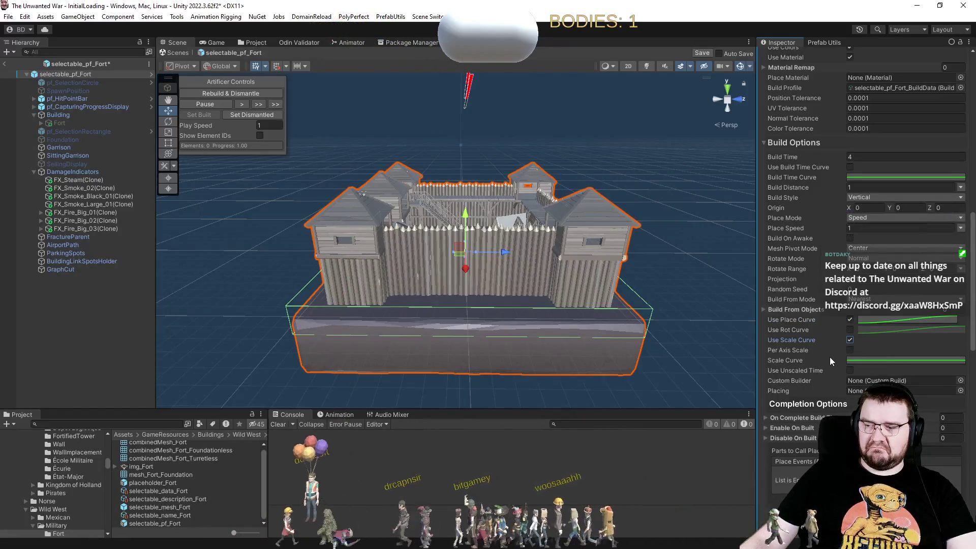
# Lower the scale curve's right end and nudge its end key slightly.
pyautogui.click(863, 360)
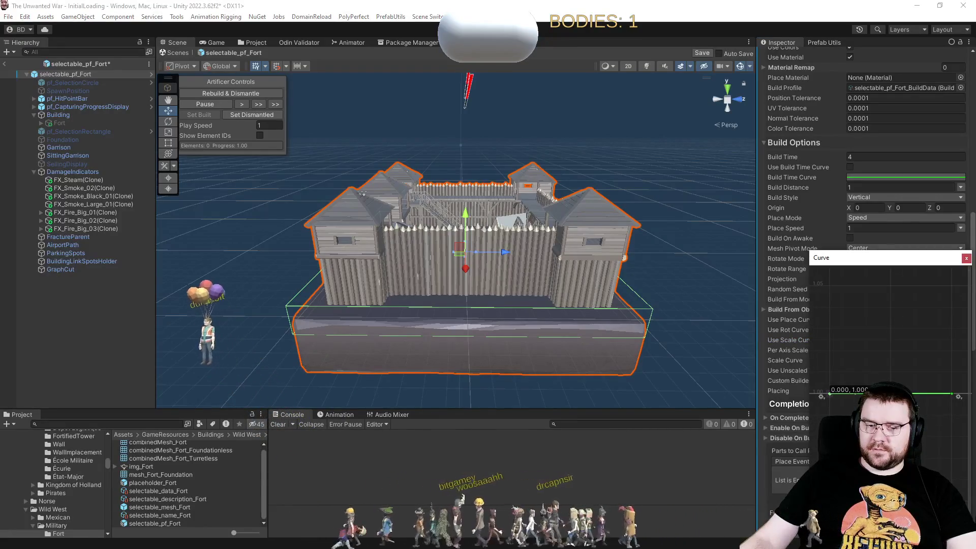
pyautogui.moveTo(830, 395); pyautogui.dragTo(829, 447)
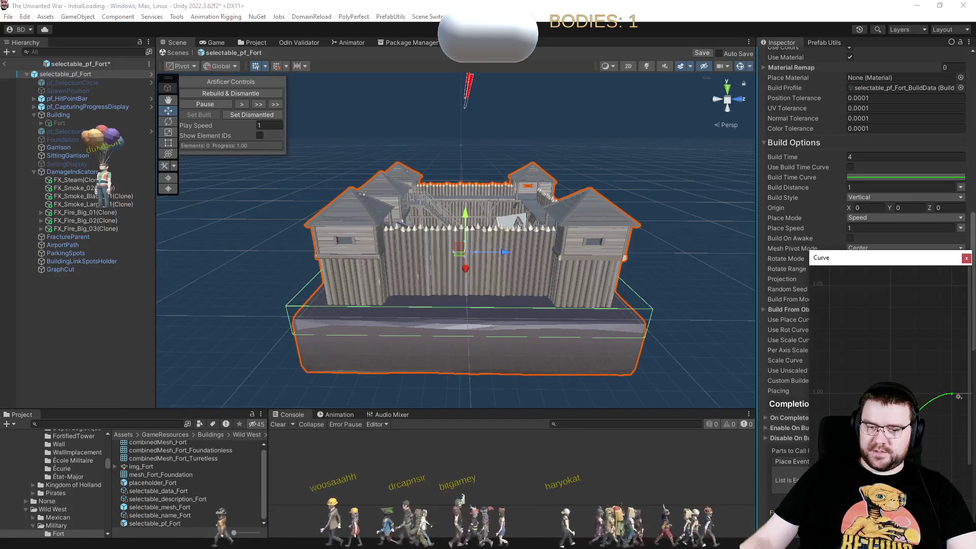
pyautogui.click(951, 394)
pyautogui.moveTo(952, 394); pyautogui.dragTo(959, 396)
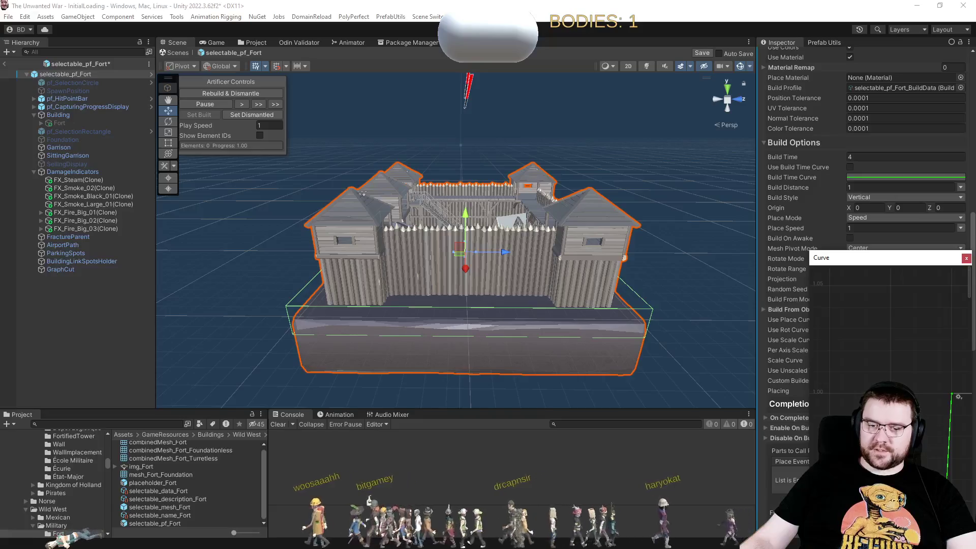
pyautogui.moveTo(955, 258); pyautogui.dragTo(920, 199)
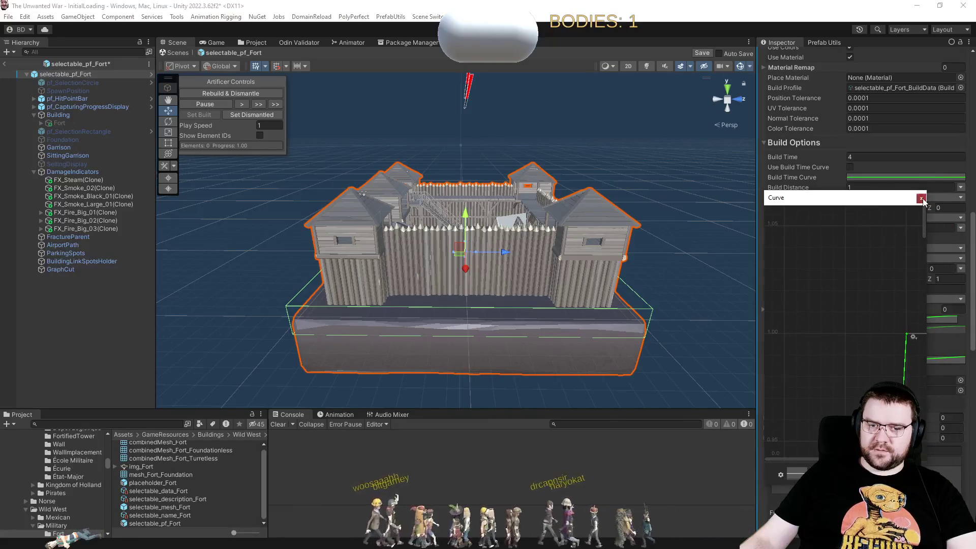
pyautogui.click(921, 198)
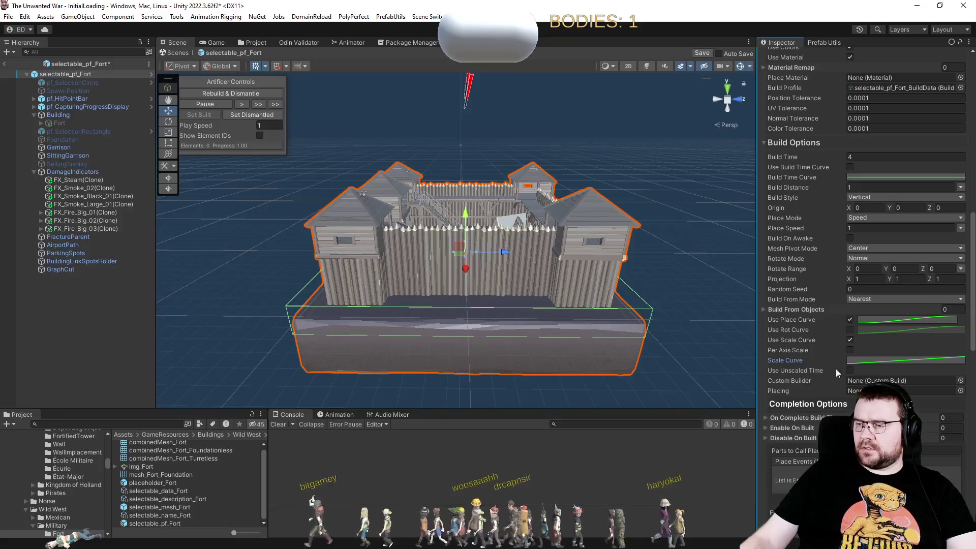
pyautogui.click(922, 359)
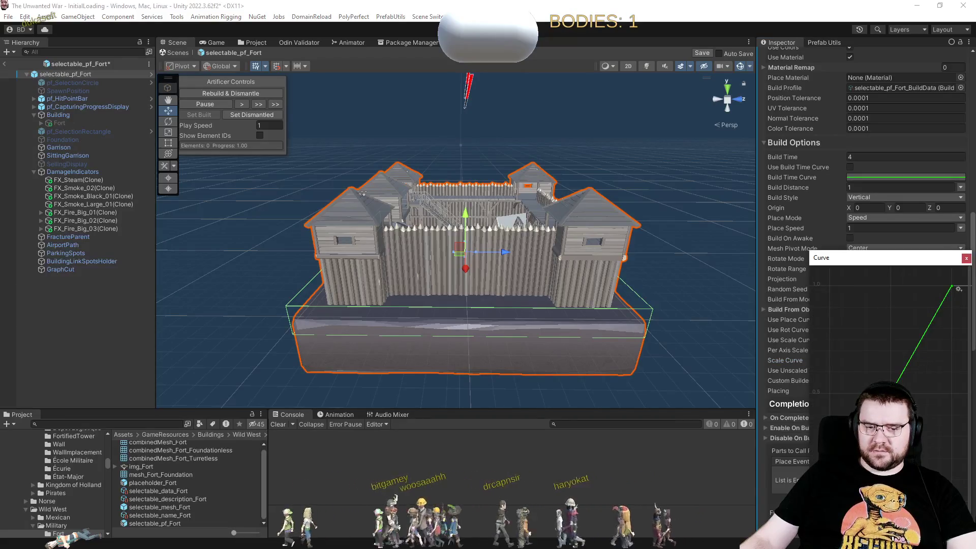
pyautogui.click(966, 259)
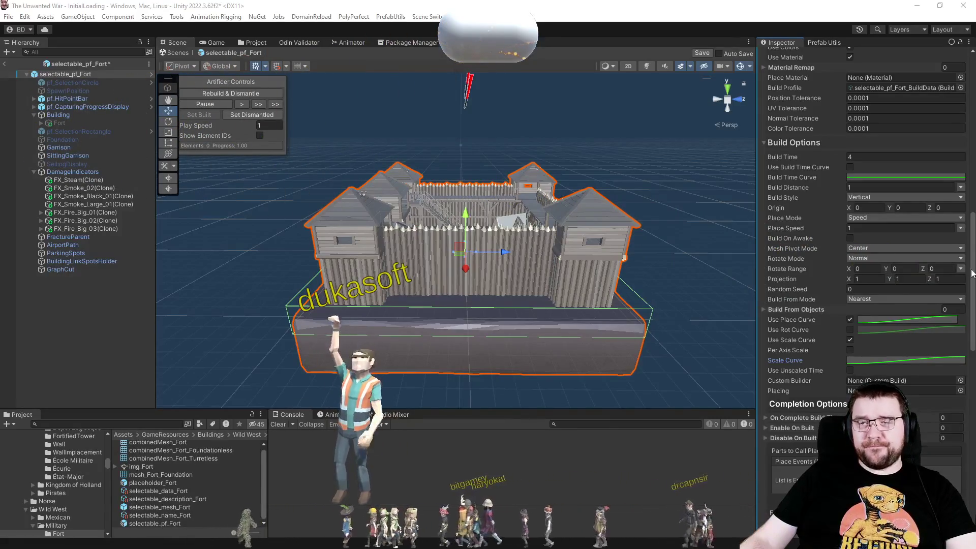
# Collapse the Artificer's Split Options foldout so Build Options sit under the header.
pyautogui.scroll(10, 830, 235)
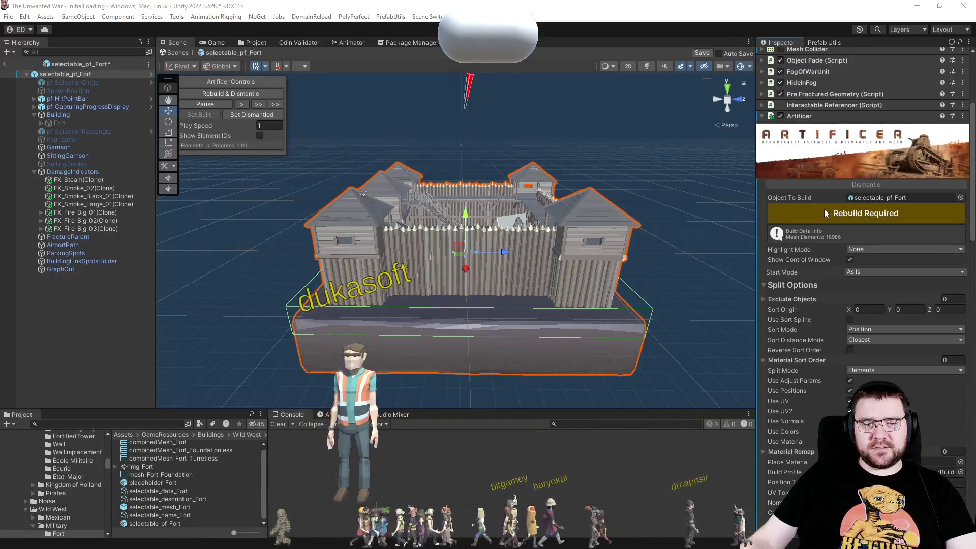
pyautogui.click(765, 285)
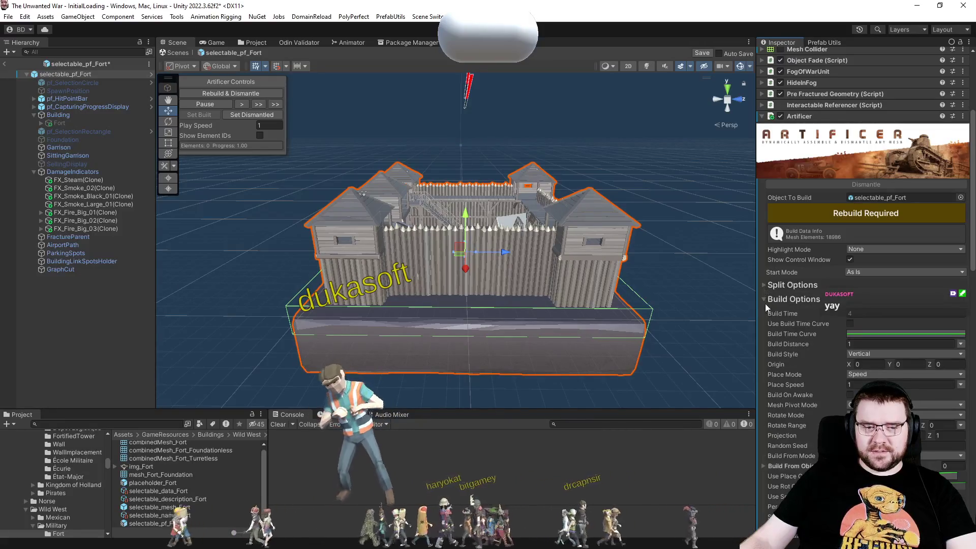
# Collapse Build Options and enable Use Dis Place Scale Curve for the fort.
pyautogui.click(765, 301)
pyautogui.scroll(-3, 794, 358)
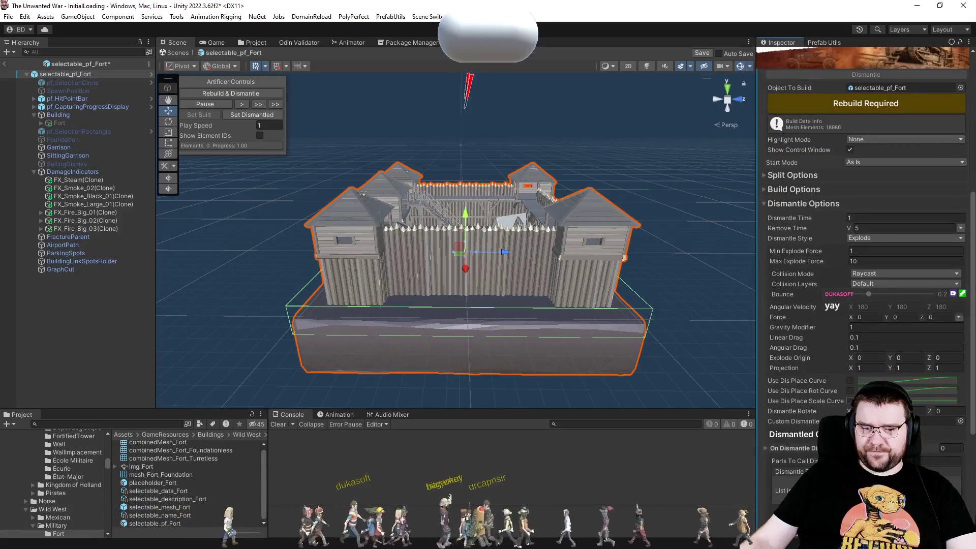
pyautogui.click(934, 402)
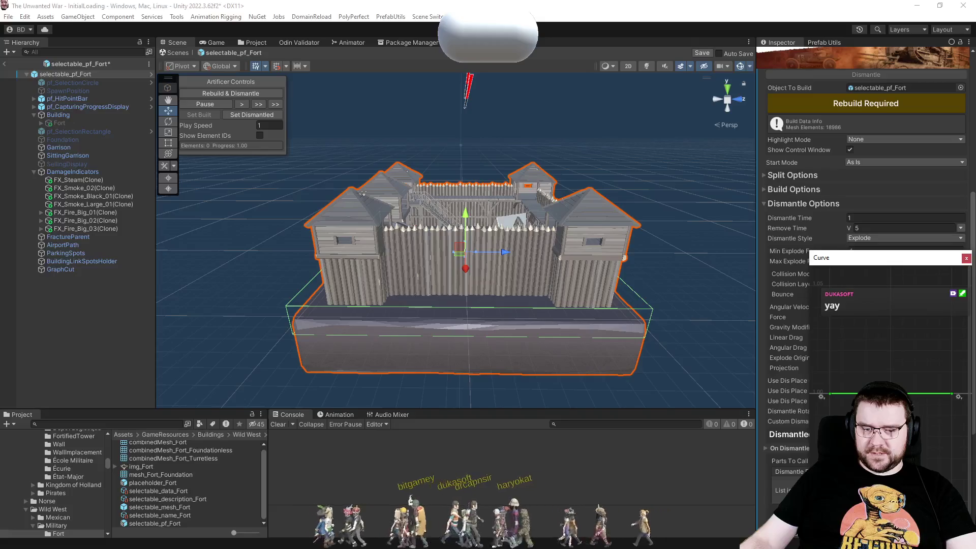
pyautogui.click(966, 259)
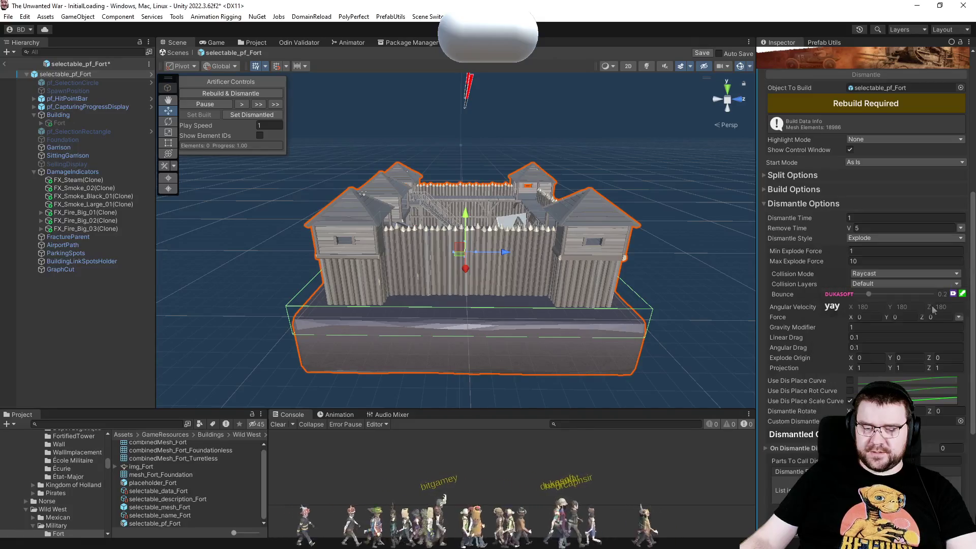
pyautogui.click(828, 384)
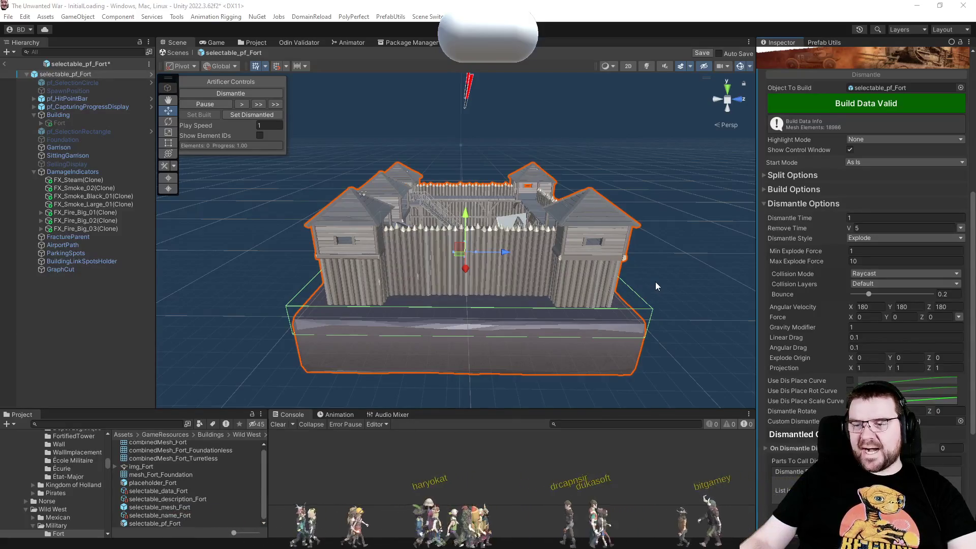
# Rebuild the data and dismantle the fort, then reassemble it and reopen Split Options.
pyautogui.click(236, 93)
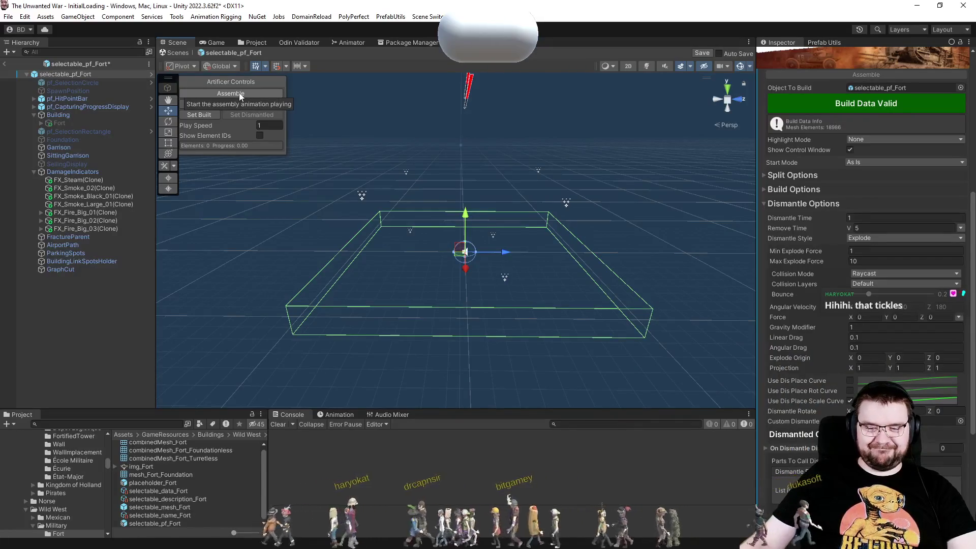
pyautogui.click(239, 93)
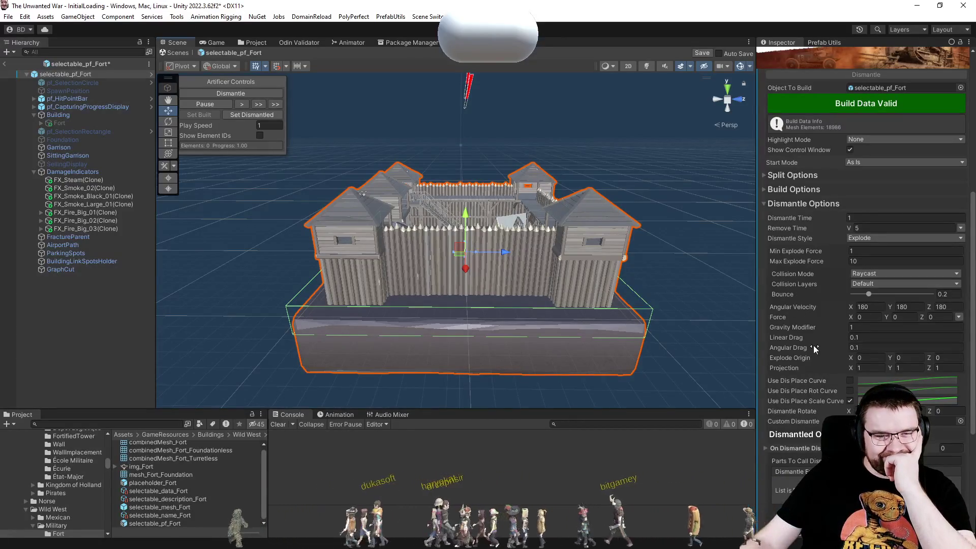
pyautogui.scroll(-5, 814, 346)
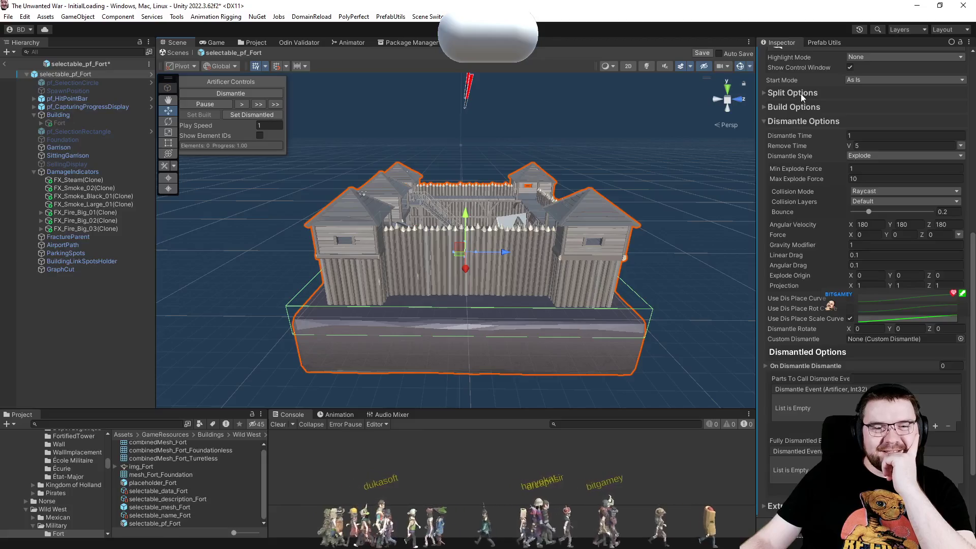
pyautogui.click(801, 93)
# Turn off the UV, UV2, Normals and Material split criteria and set Split Mode to Materials.
pyautogui.click(850, 209)
pyautogui.click(850, 218)
pyautogui.click(850, 249)
pyautogui.click(850, 229)
pyautogui.click(865, 182)
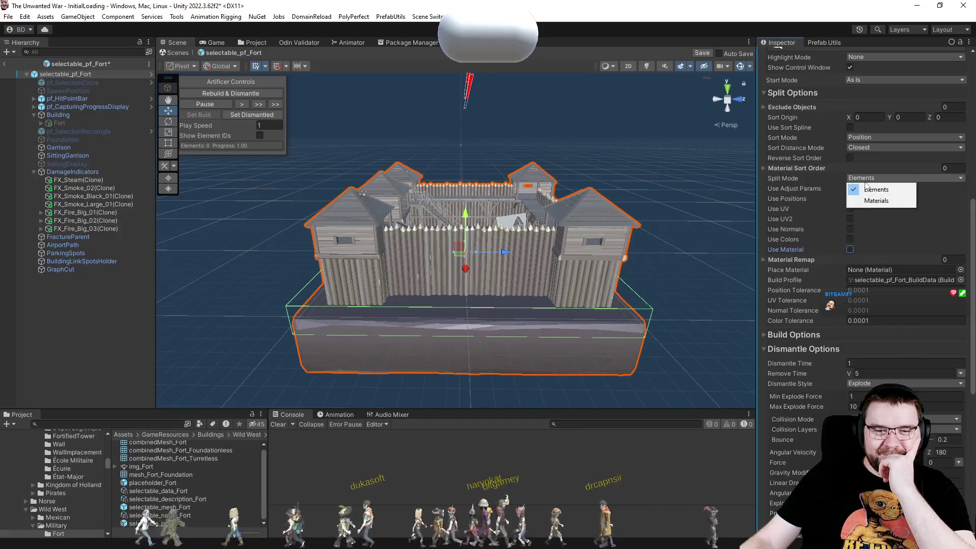
pyautogui.click(866, 202)
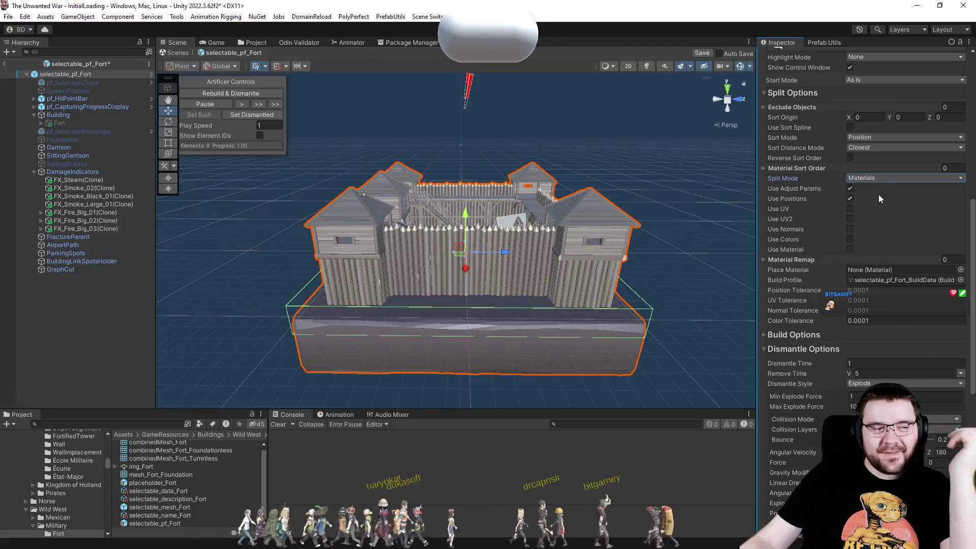
# Rebuild the fort into 3 pieces, then assemble it, show element IDs, explode it and rebuild it.
pyautogui.click(227, 95)
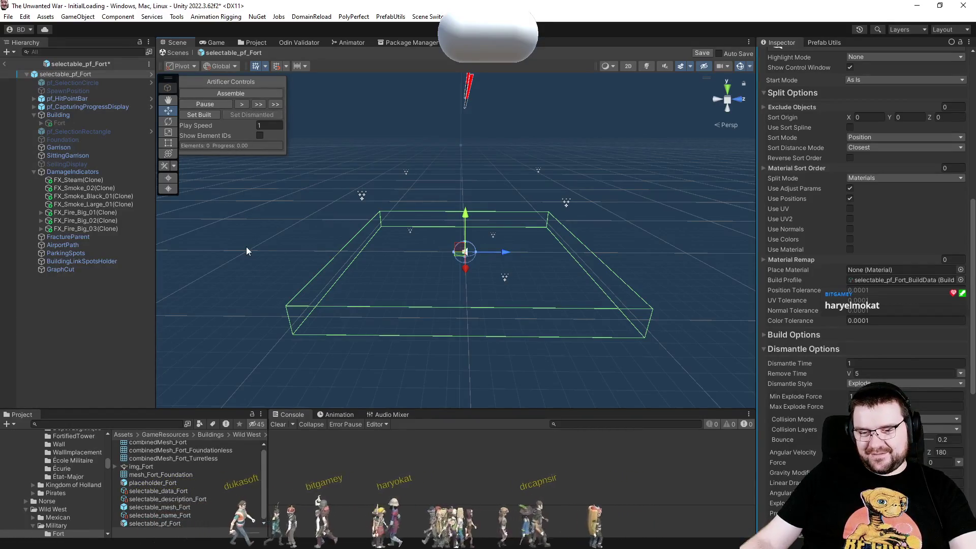
pyautogui.click(246, 93)
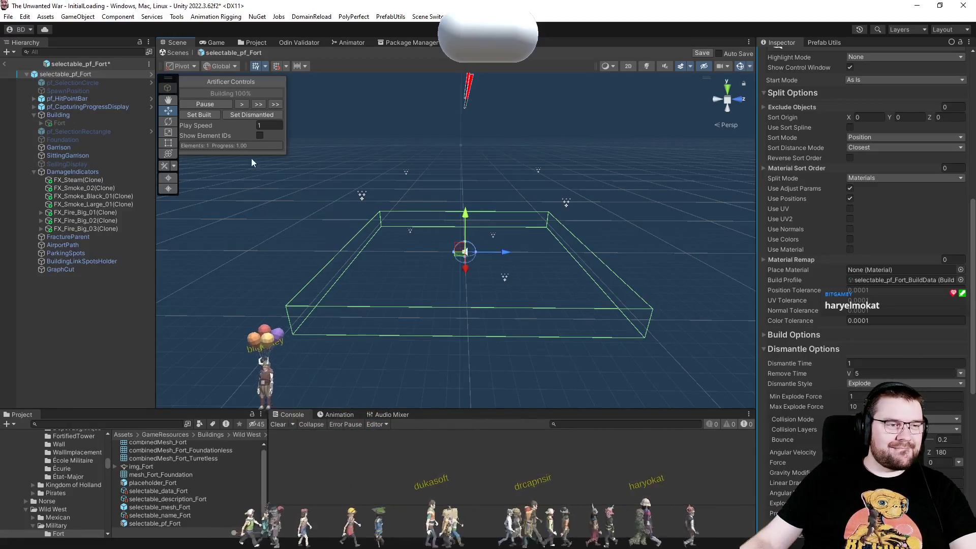
pyautogui.click(259, 134)
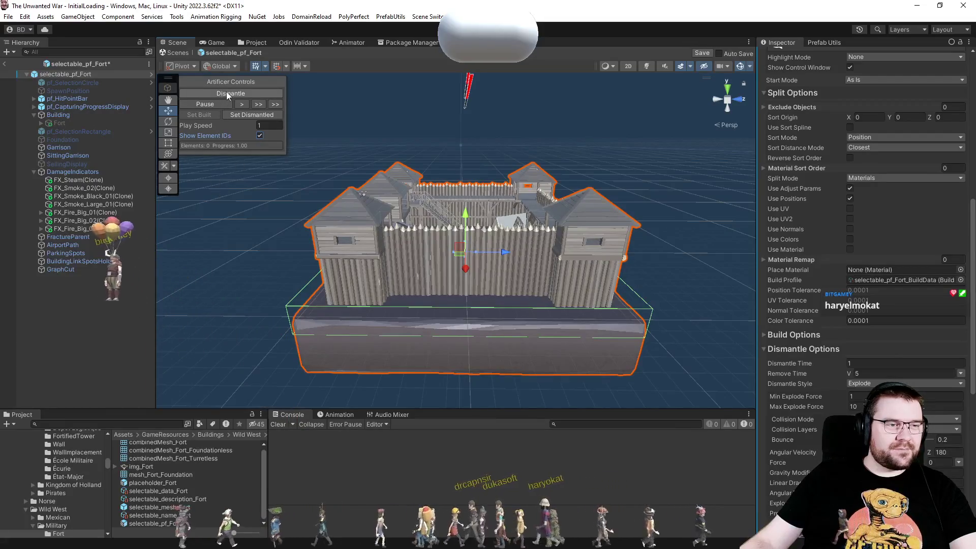
pyautogui.click(227, 93)
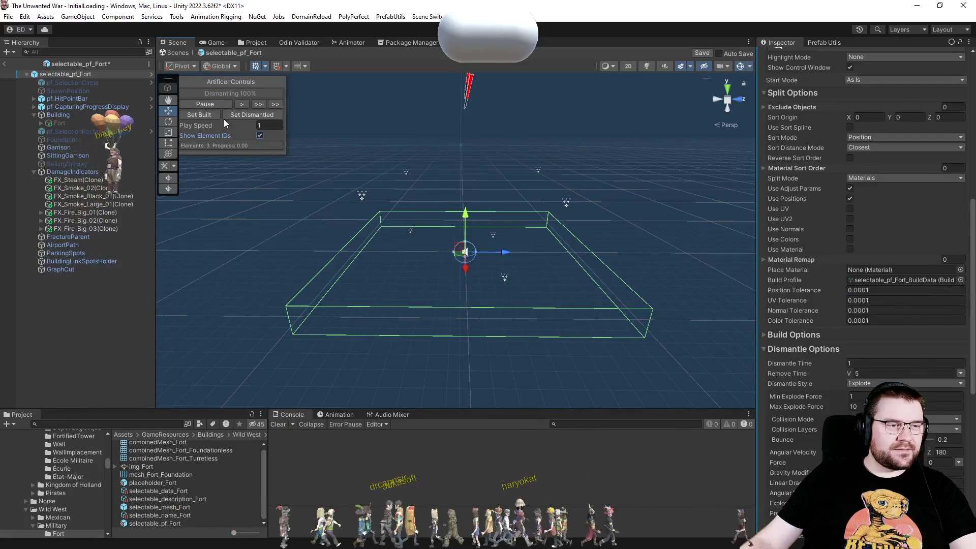
pyautogui.moveTo(235, 82); pyautogui.dragTo(239, 83)
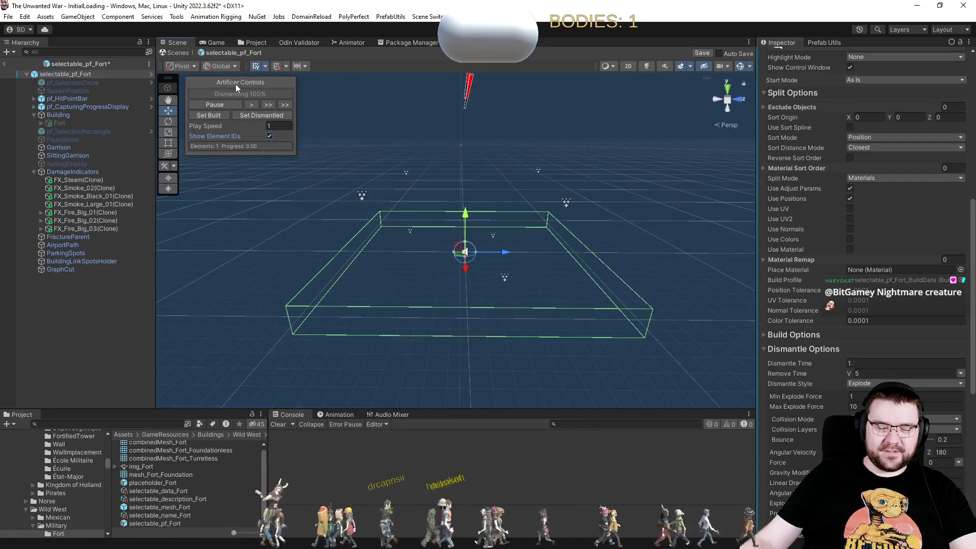
pyautogui.click(239, 94)
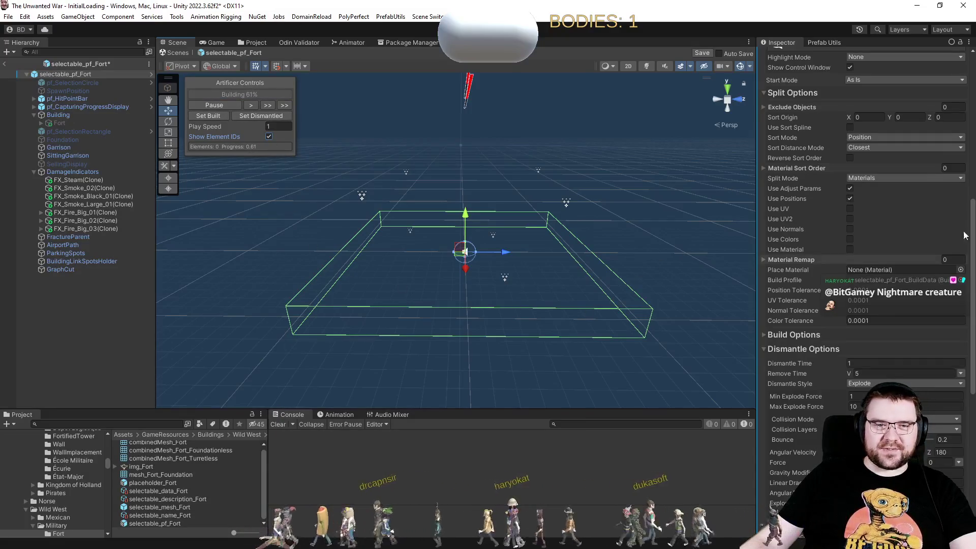
pyautogui.scroll(2, 972, 177)
pyautogui.scroll(3, 972, 177)
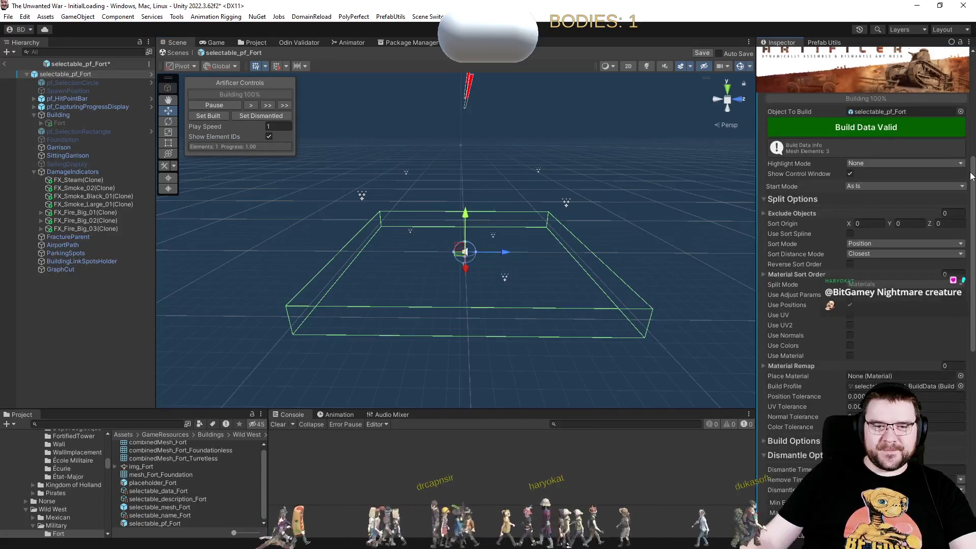
pyautogui.click(921, 186)
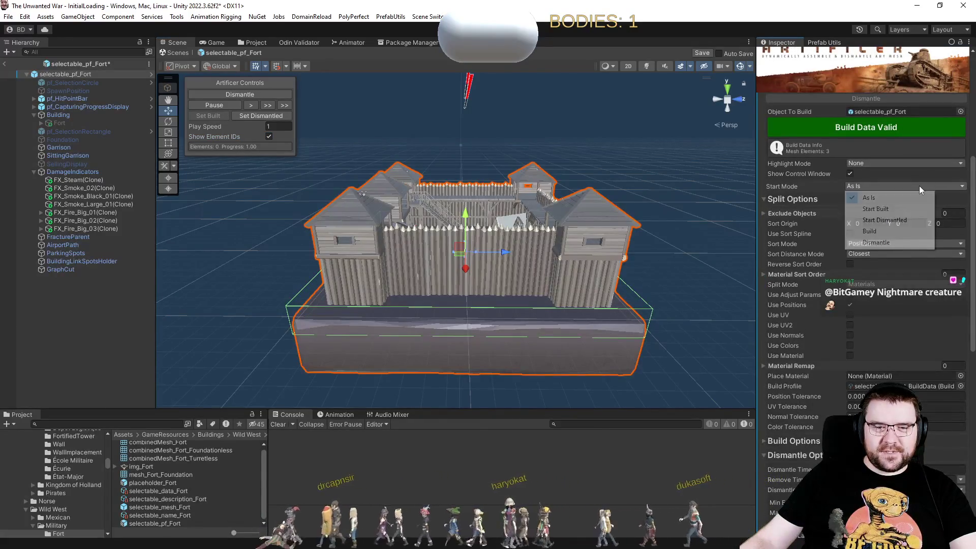
pyautogui.click(970, 191)
pyautogui.scroll(-1, 970, 196)
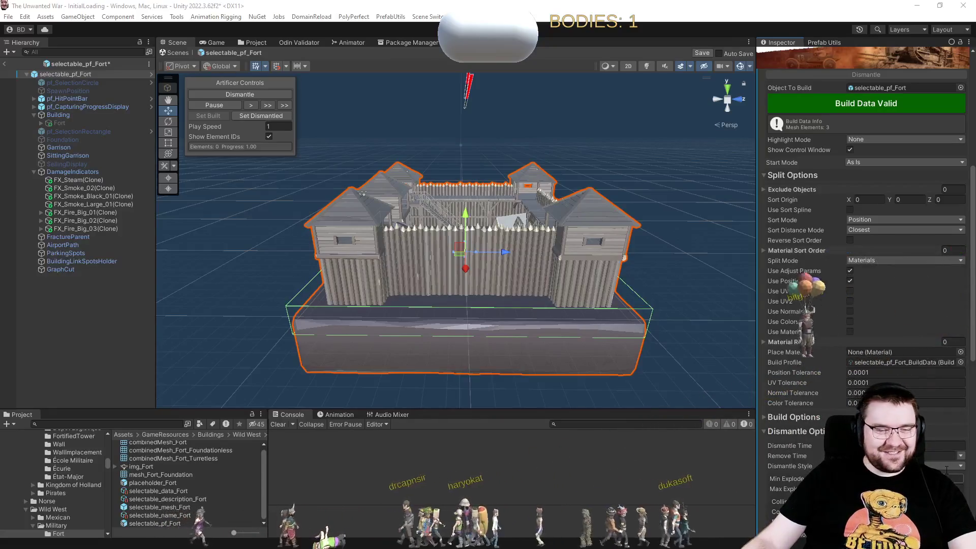
pyautogui.scroll(-3, 784, 356)
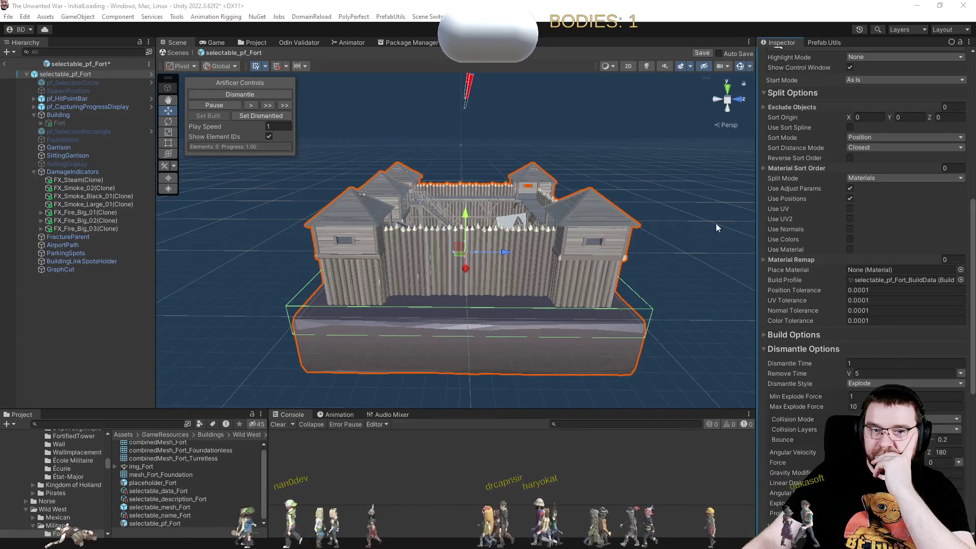
# Set the fort's Sort Mode to Material Position.
pyautogui.click(890, 116)
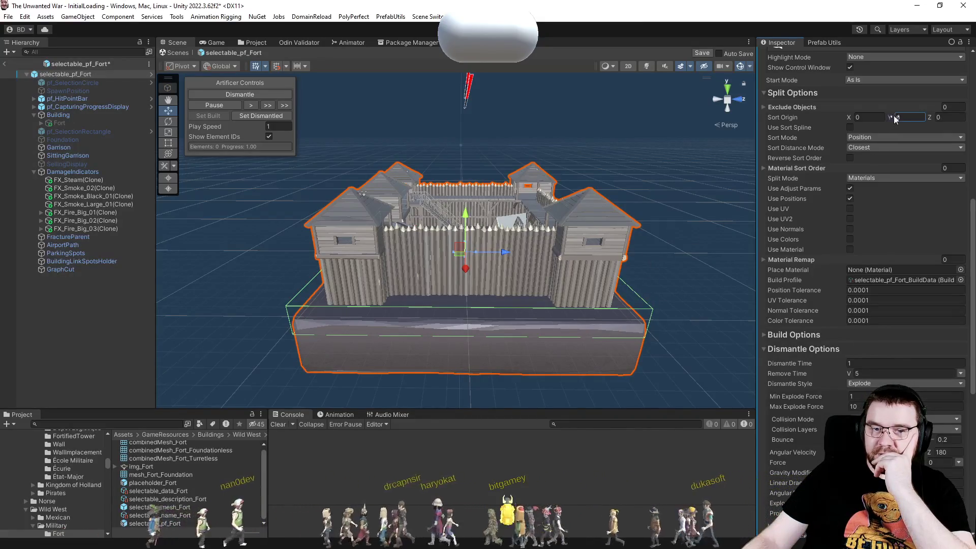
pyautogui.click(882, 147)
pyautogui.click(885, 137)
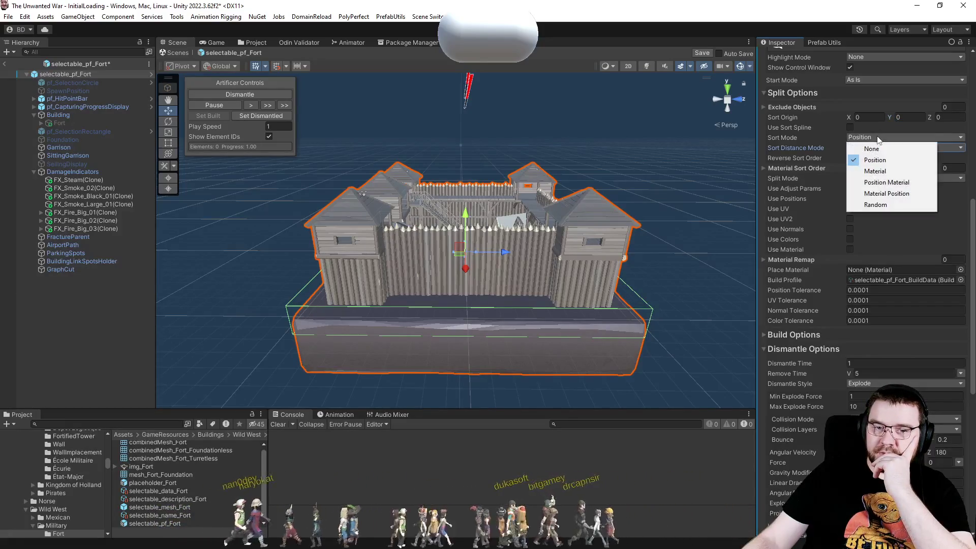
pyautogui.click(890, 193)
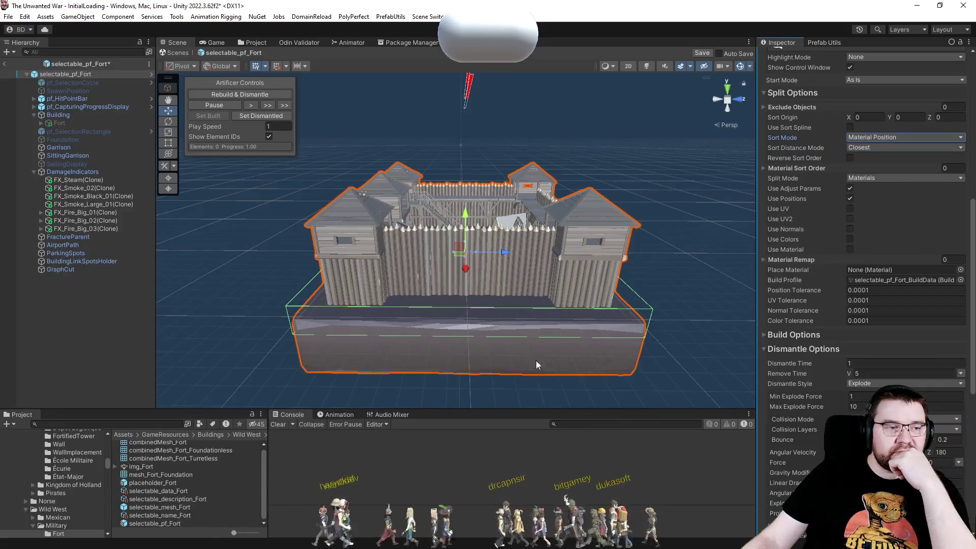
# Rebuild and dismantle the fort, then reassemble it piece by piece.
pyautogui.click(249, 96)
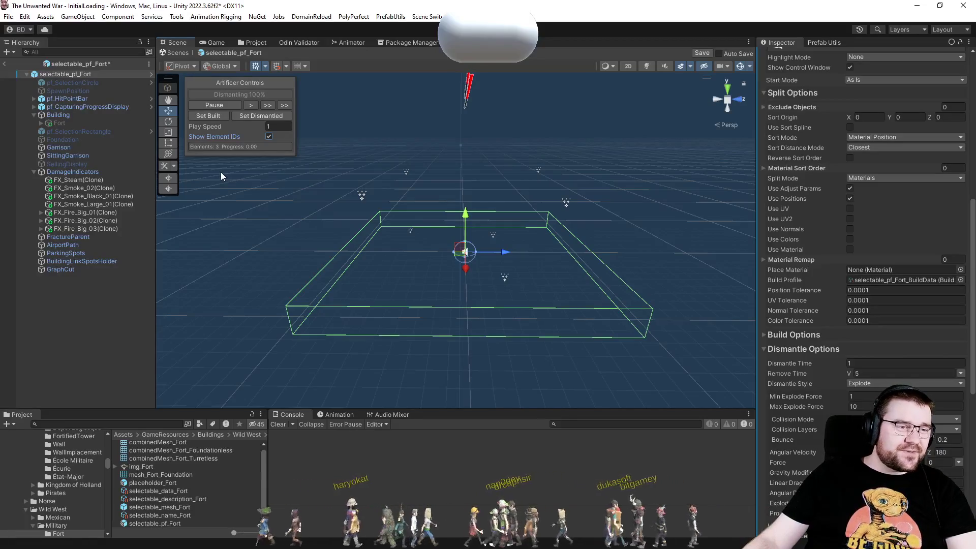
pyautogui.click(243, 116)
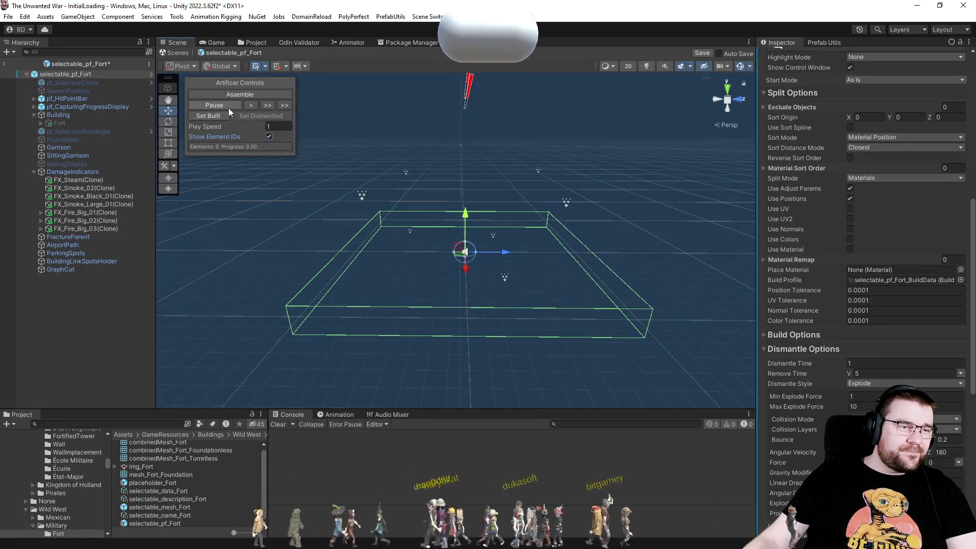
pyautogui.click(232, 95)
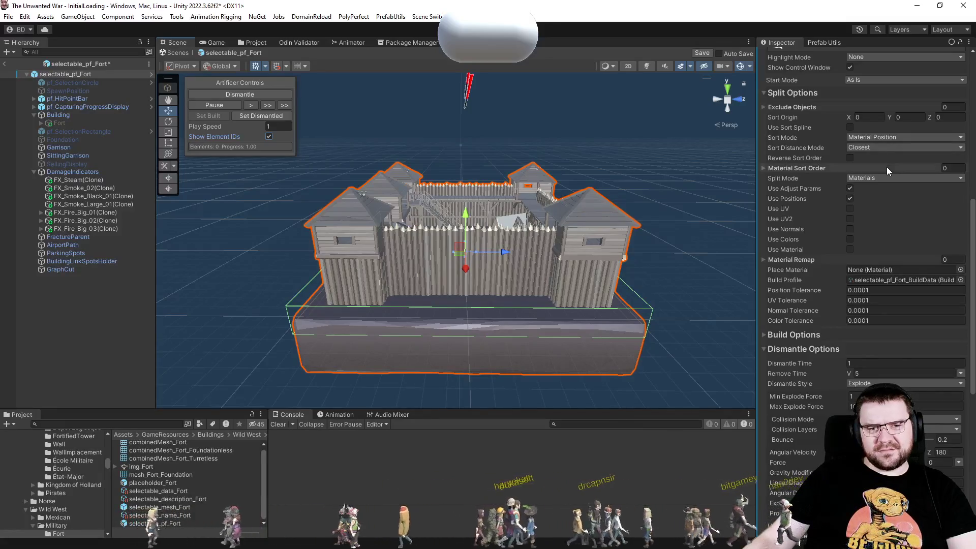
pyautogui.click(871, 169)
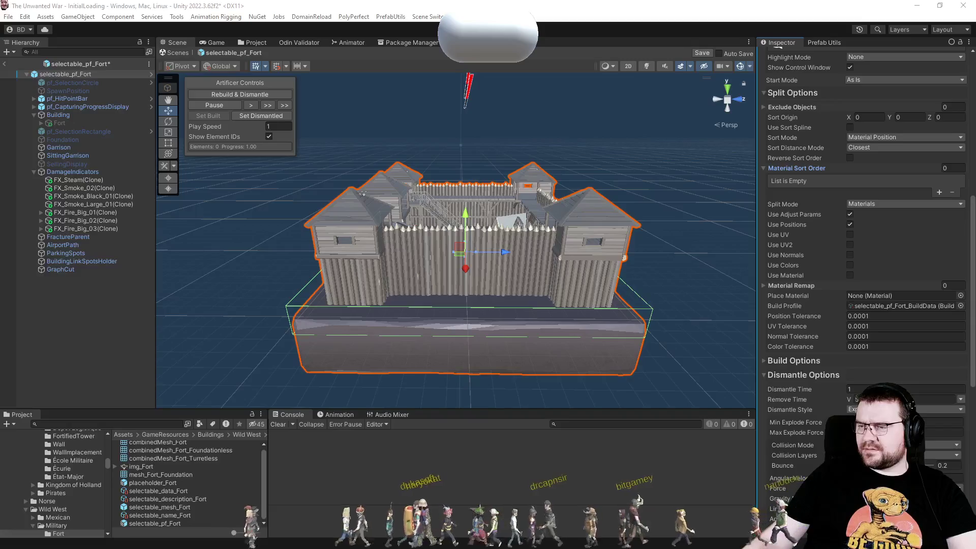
# Set Split Mode to Elements and rebuild the fort's data into 829 elements.
pyautogui.click(868, 203)
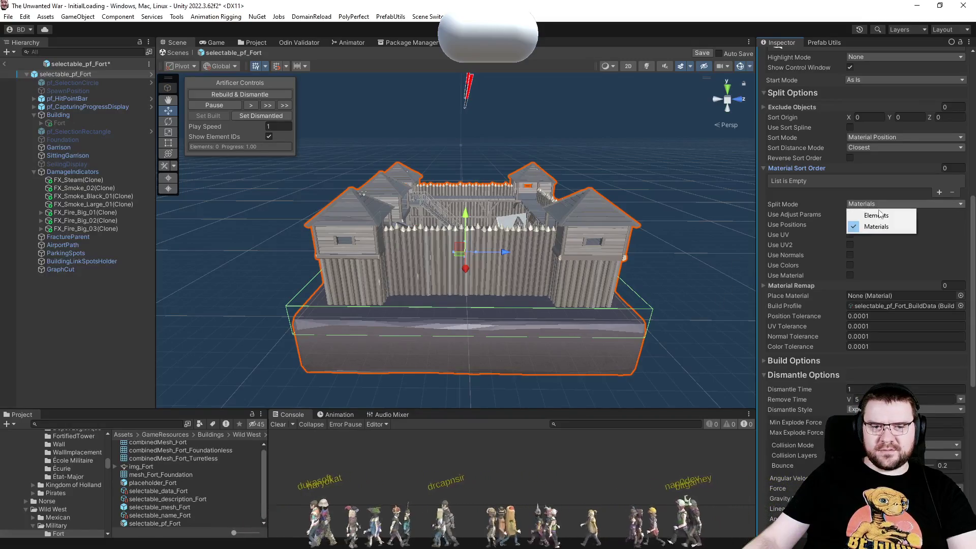
pyautogui.click(882, 220)
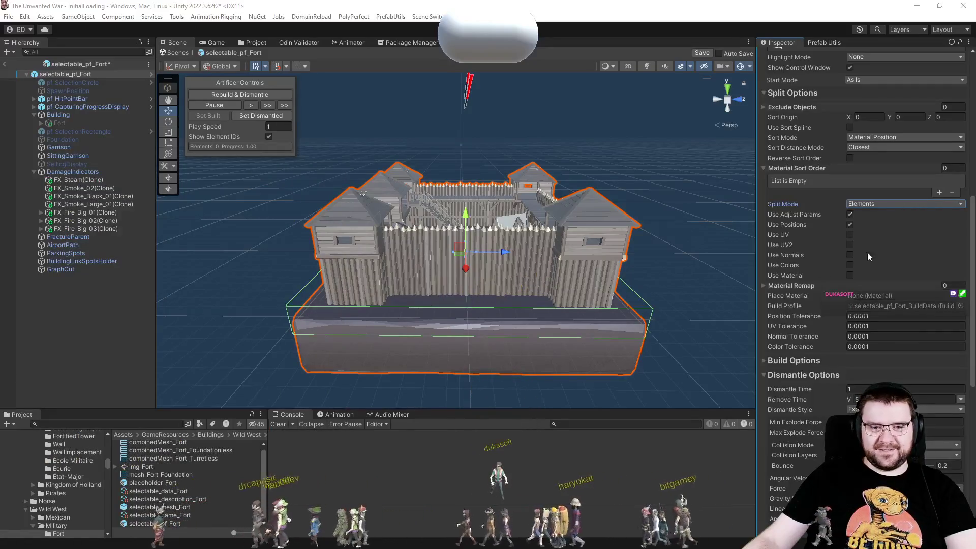
pyautogui.scroll(10, 914, 251)
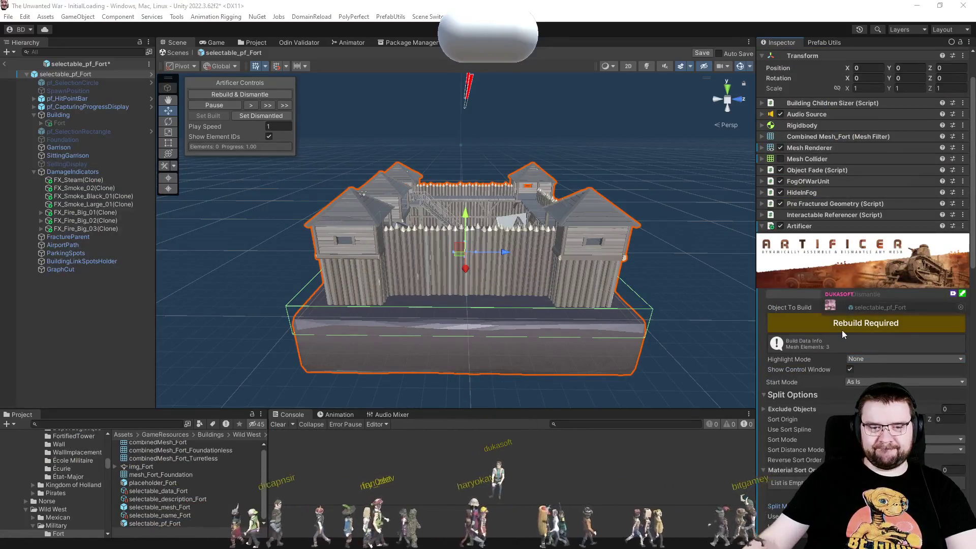
pyautogui.click(844, 331)
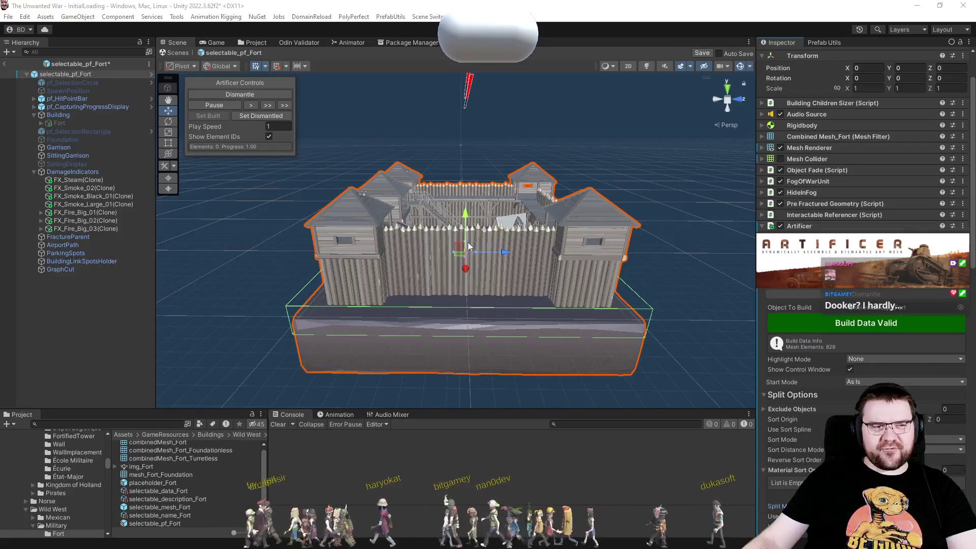
# Dismantle the fort, reselect it, and assemble it again from its pieces.
pyautogui.click(236, 95)
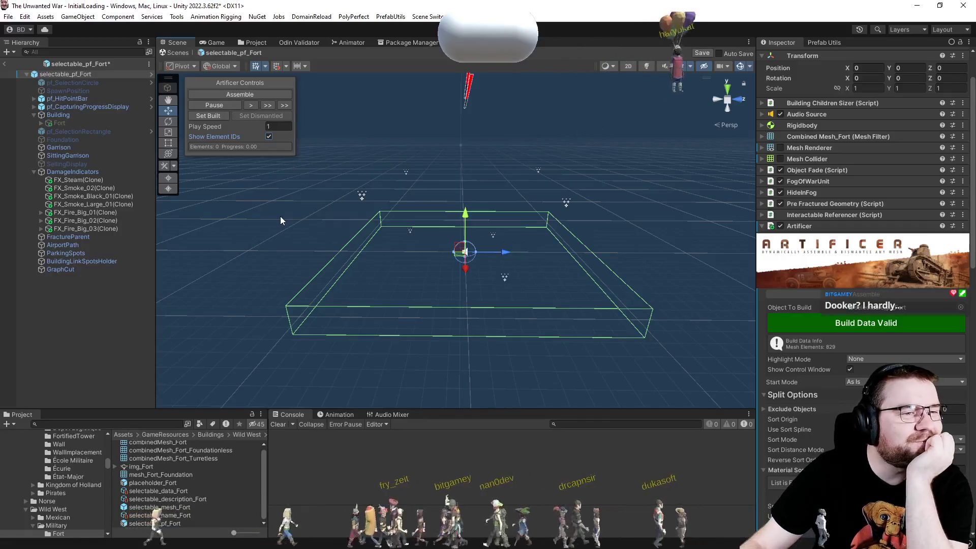
pyautogui.click(258, 108)
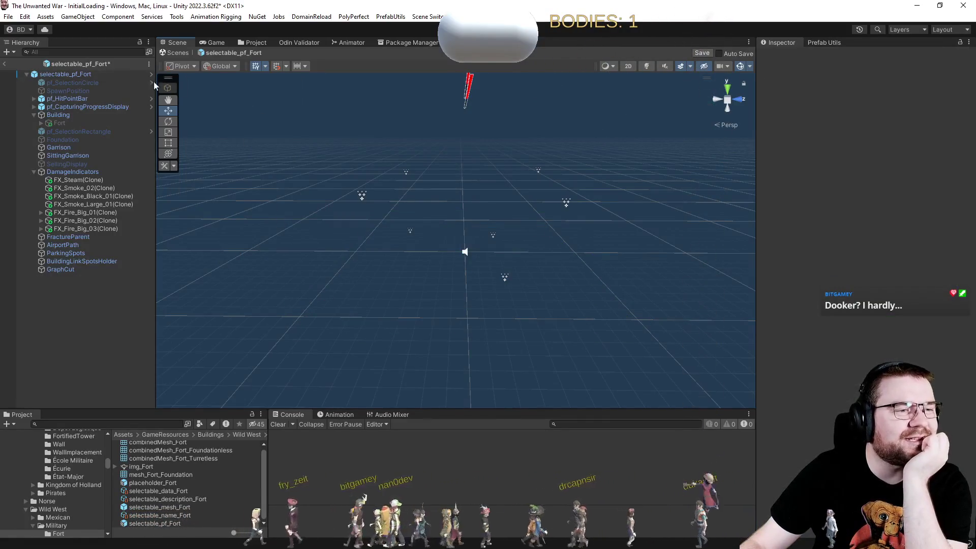
pyautogui.hotkey('ctrl', 'z')
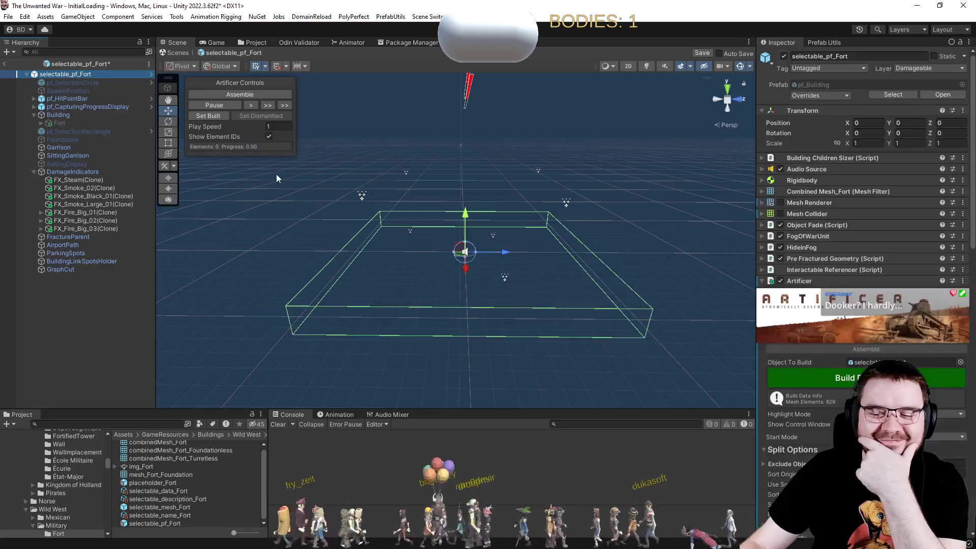
pyautogui.click(246, 96)
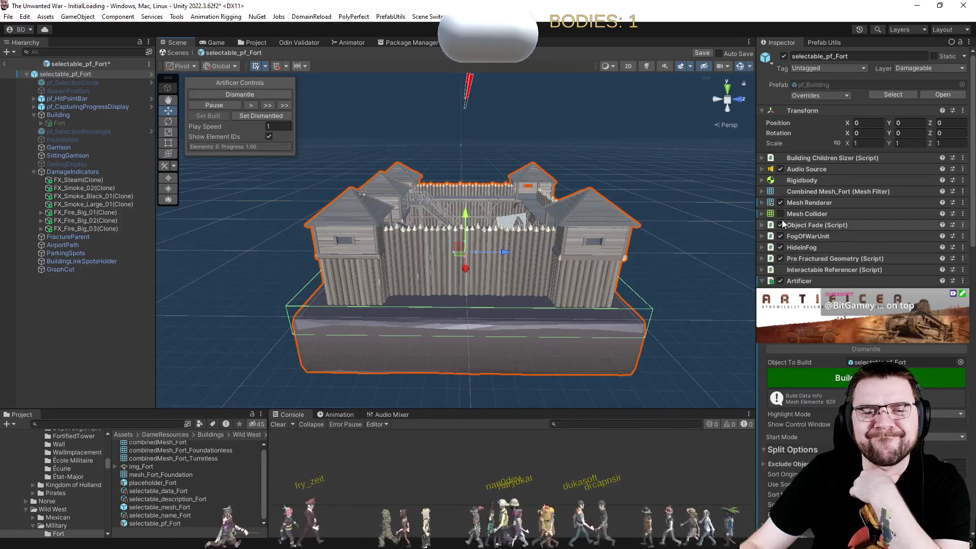
pyautogui.scroll(-6, 834, 274)
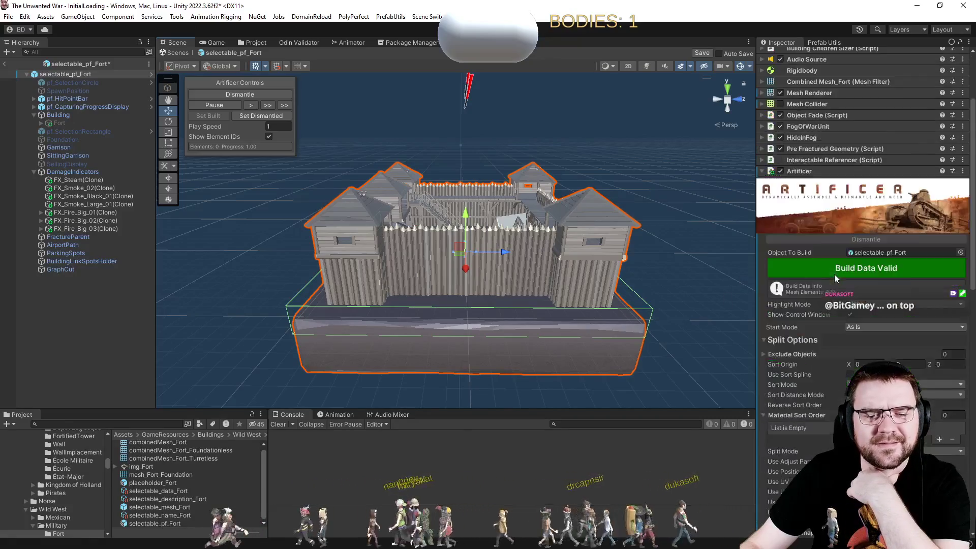
pyautogui.scroll(-5, 794, 381)
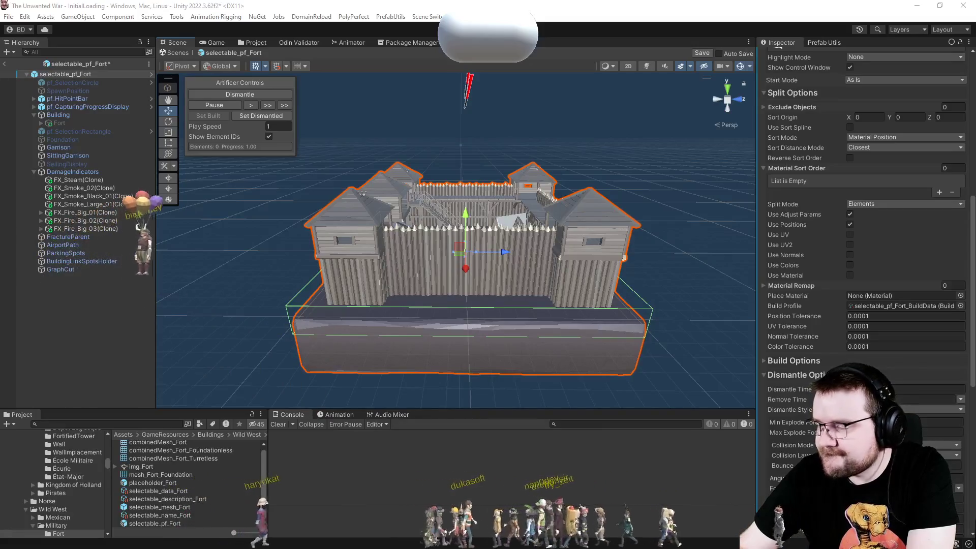
# Set the fort's Highlight Mode to Single.
pyautogui.scroll(5, 807, 215)
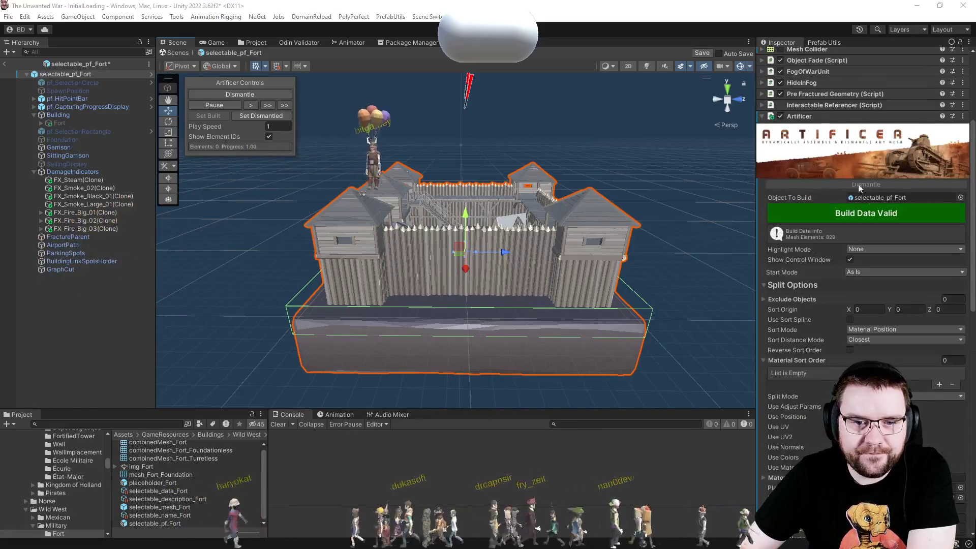
pyautogui.click(865, 248)
pyautogui.click(872, 272)
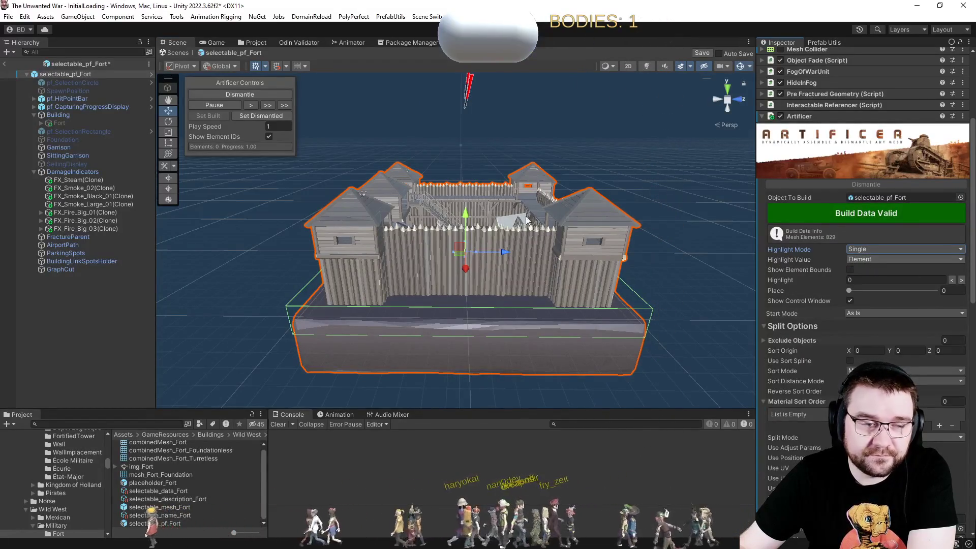
# Dismantle the fort and reassemble it fully.
pyautogui.click(239, 94)
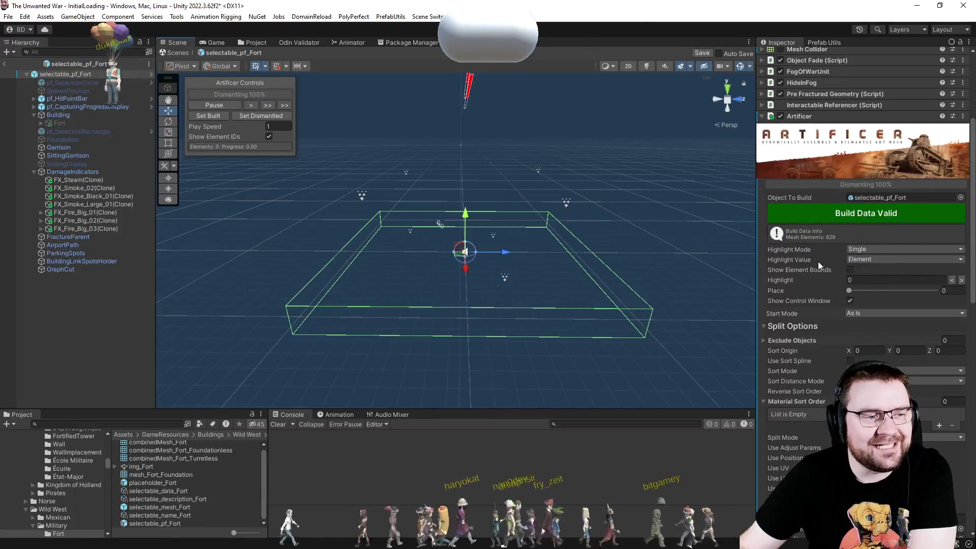
pyautogui.click(225, 95)
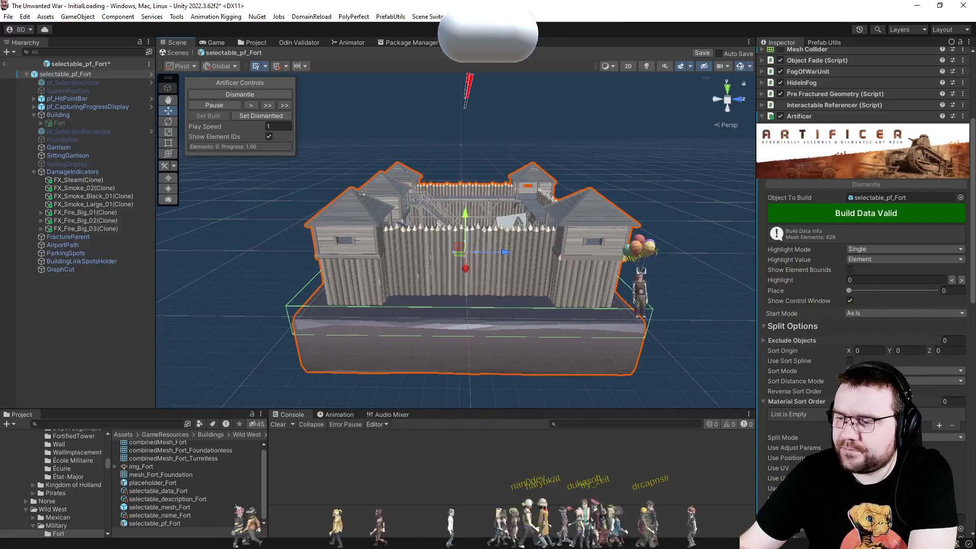
pyautogui.click(887, 250)
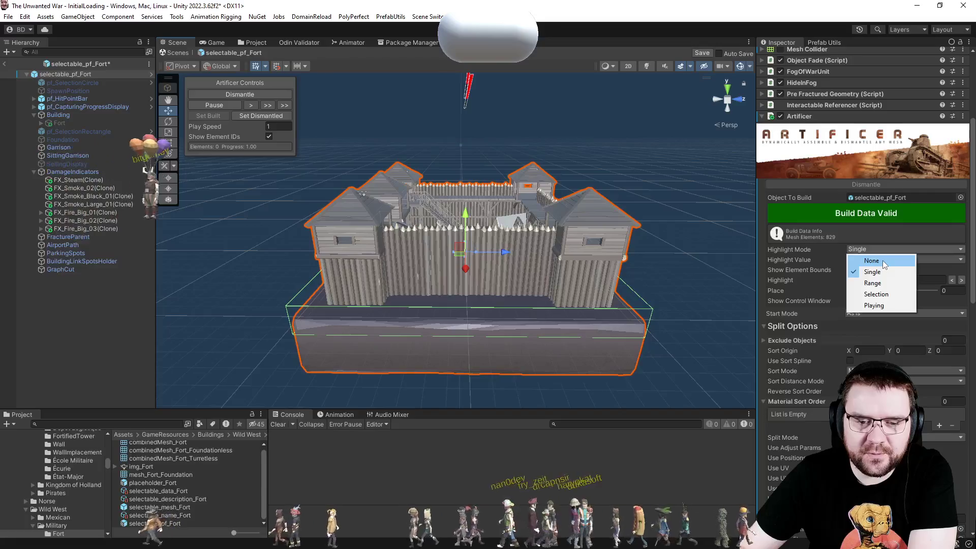
pyautogui.click(868, 305)
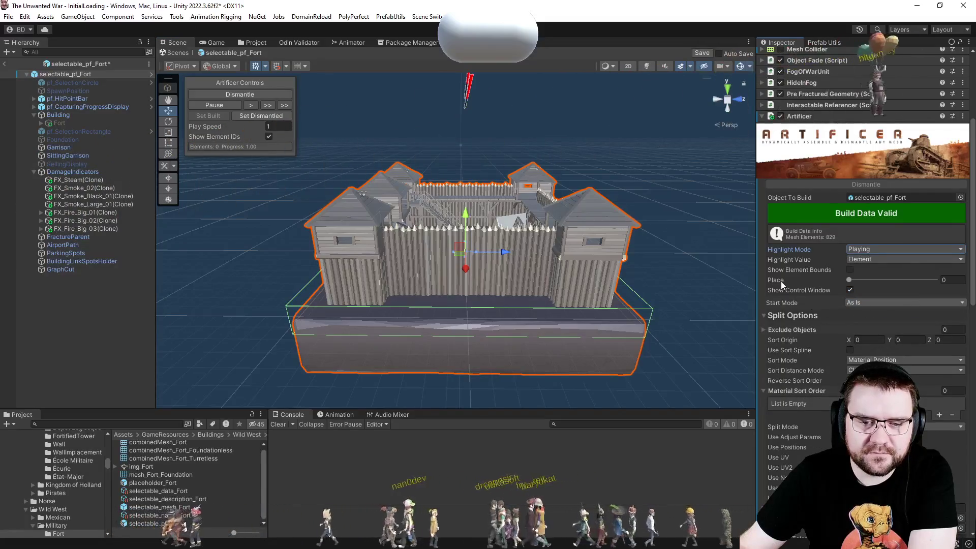
pyautogui.moveTo(849, 280)
pyautogui.mouseDown()
pyautogui.moveTo(882, 283)
pyautogui.moveTo(803, 279)
pyautogui.mouseUp()
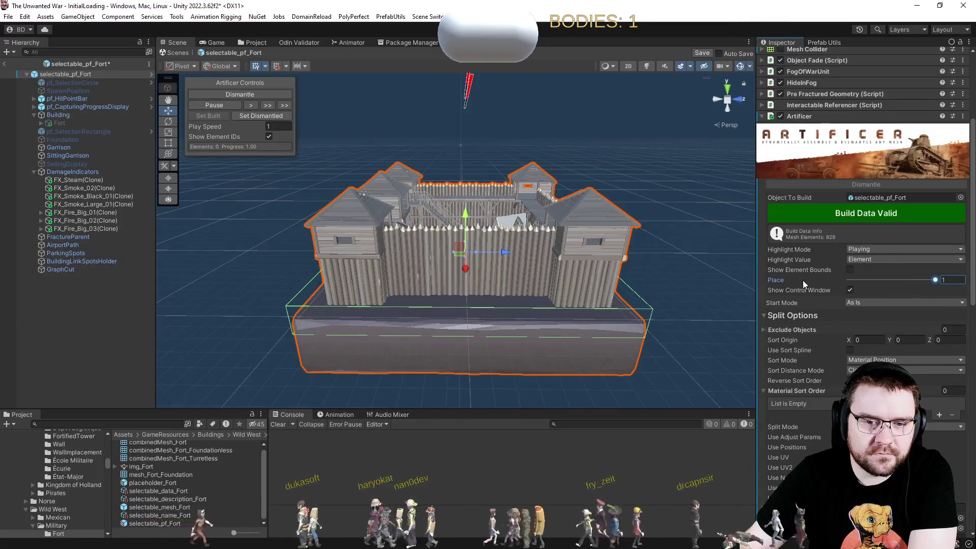
pyautogui.click(250, 115)
pyautogui.moveTo(863, 278)
pyautogui.mouseDown()
pyautogui.moveTo(886, 282)
pyautogui.moveTo(822, 279)
pyautogui.moveTo(882, 279)
pyautogui.mouseUp()
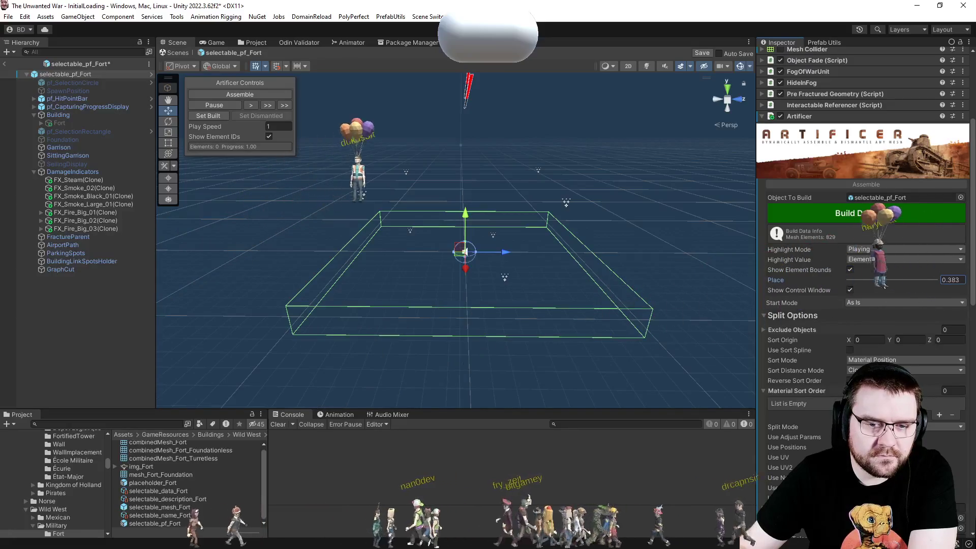
pyautogui.click(234, 94)
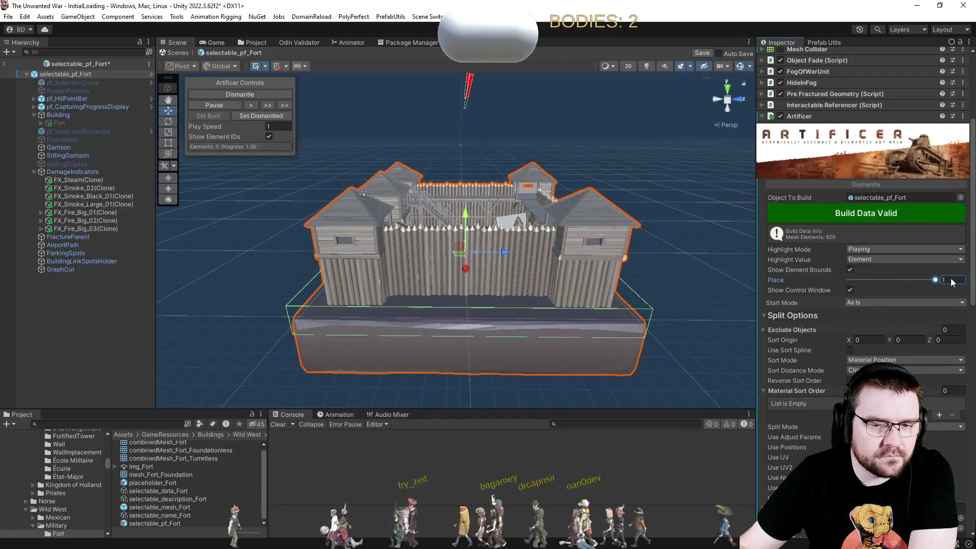
pyautogui.click(272, 113)
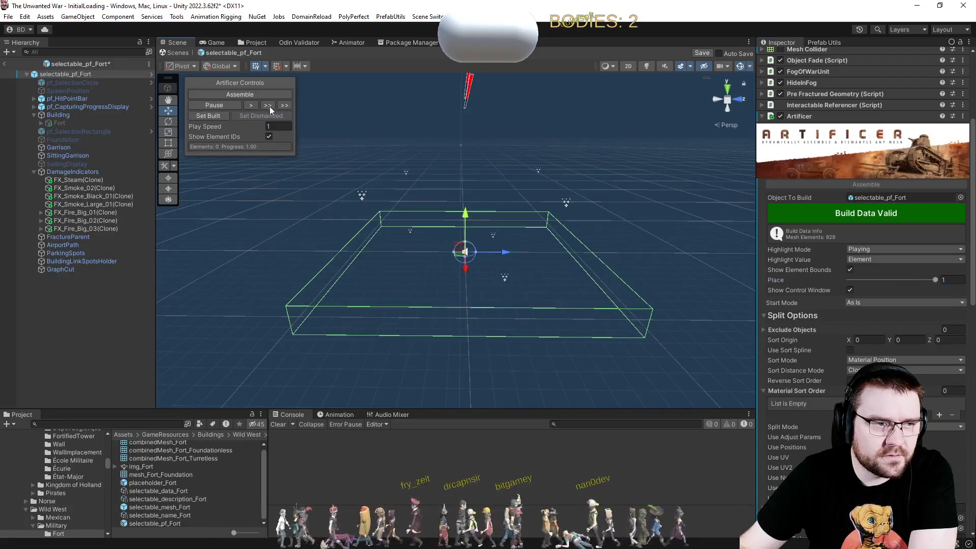
pyautogui.click(265, 95)
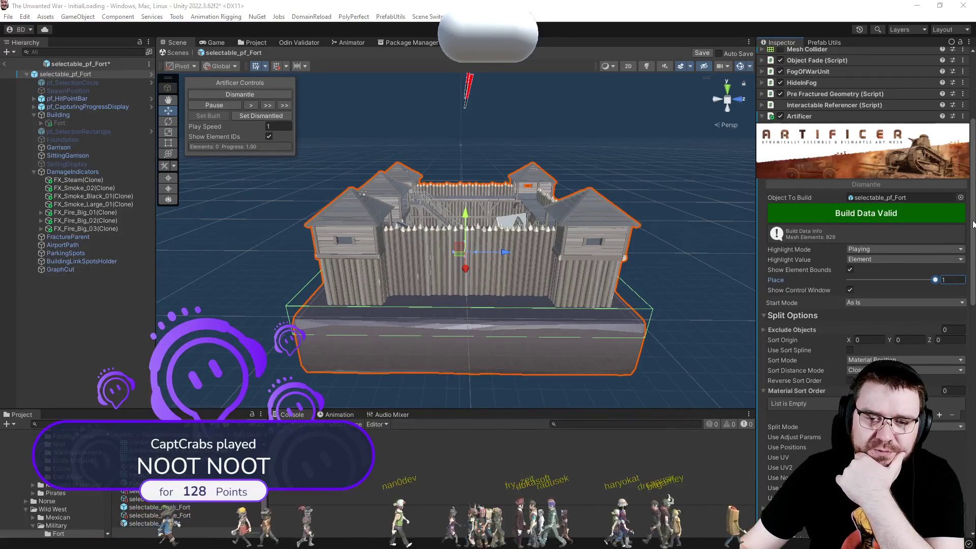
pyautogui.scroll(-5, 974, 275)
pyautogui.moveTo(974, 283); pyautogui.dragTo(974, 283)
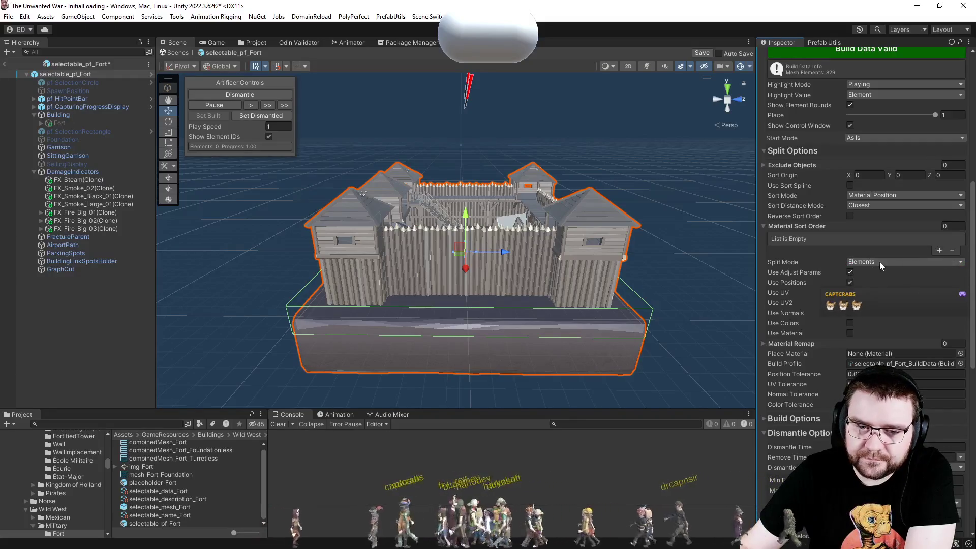
pyautogui.click(878, 198)
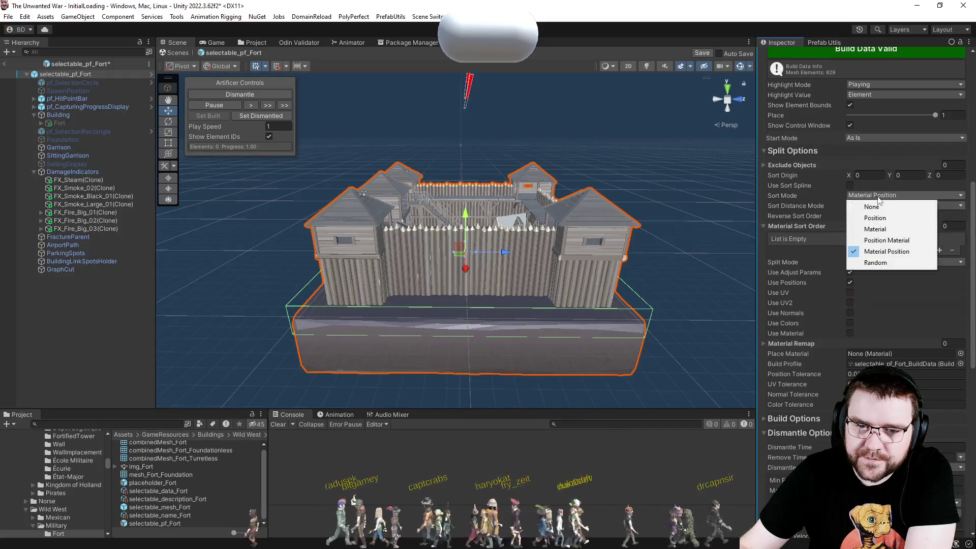
# Switch Sort Mode to Position, keeping Split Mode on Elements.
pyautogui.click(893, 218)
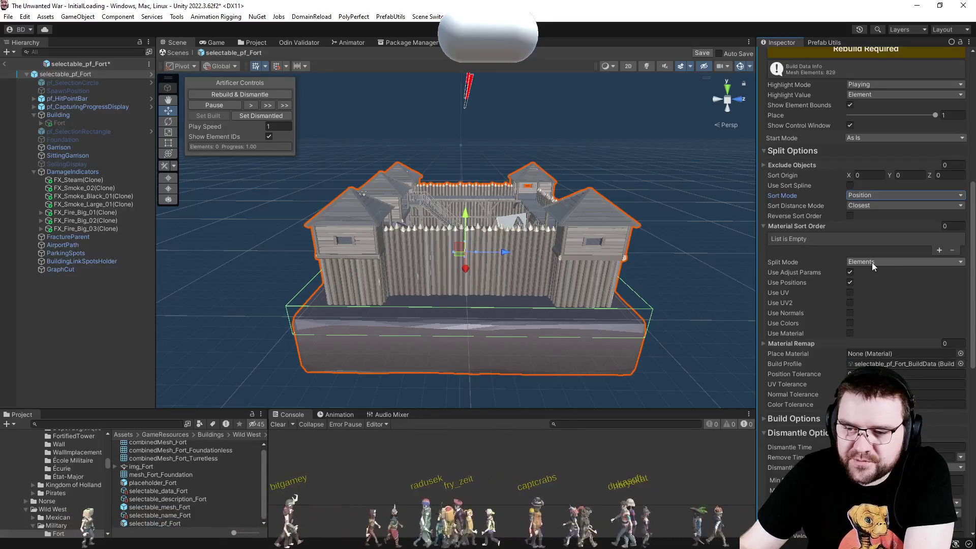
pyautogui.click(871, 263)
pyautogui.click(871, 264)
pyautogui.click(873, 263)
pyautogui.click(873, 264)
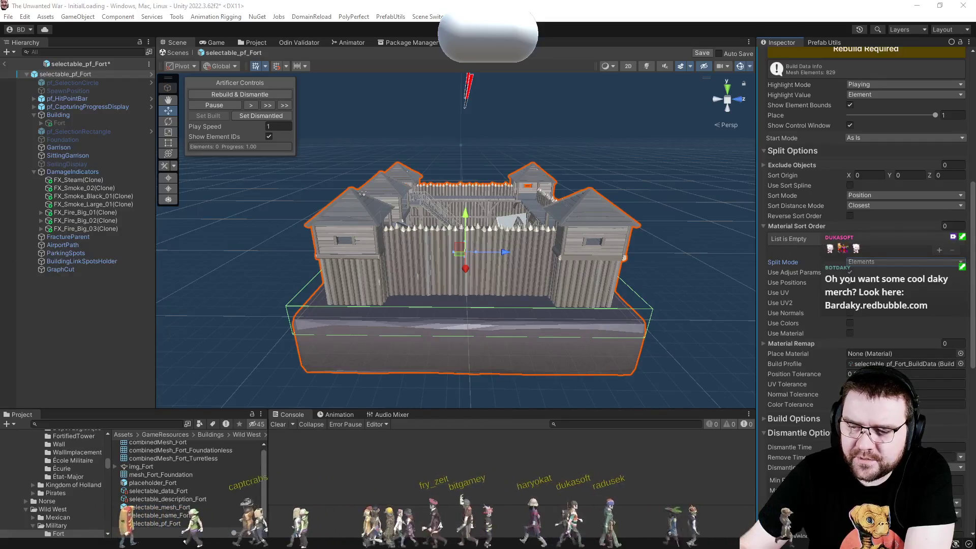
# Check the Material Remap list, which is empty, and collapse it again.
pyautogui.scroll(-3, 868, 347)
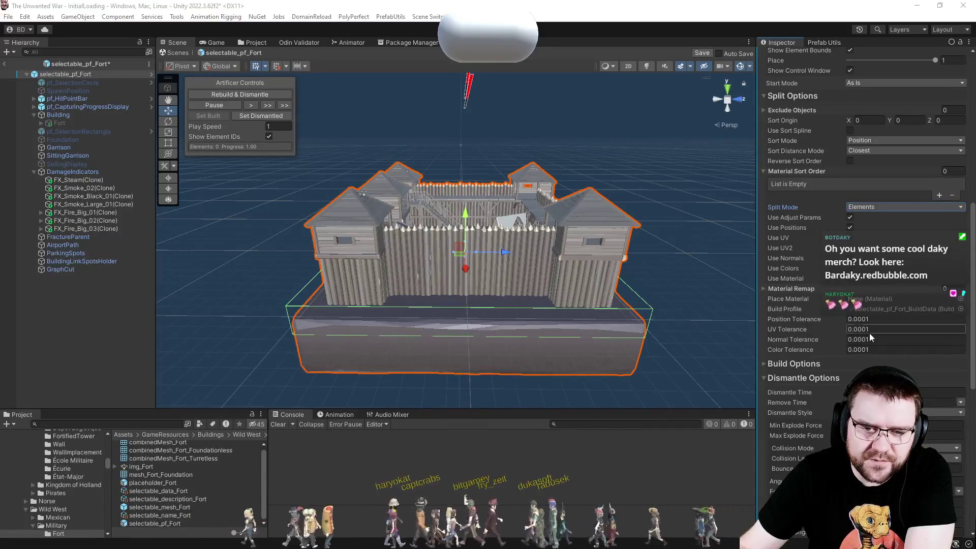
pyautogui.click(789, 286)
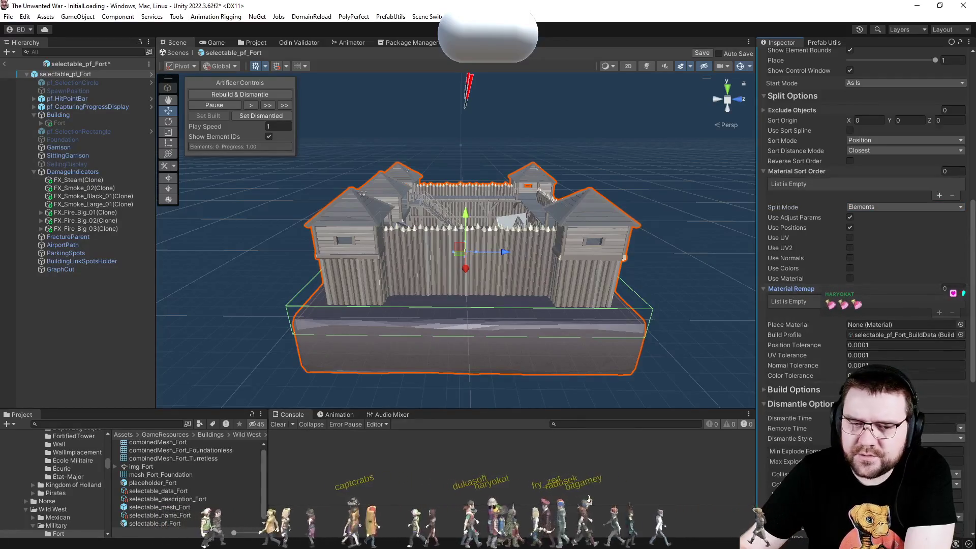
pyautogui.click(792, 288)
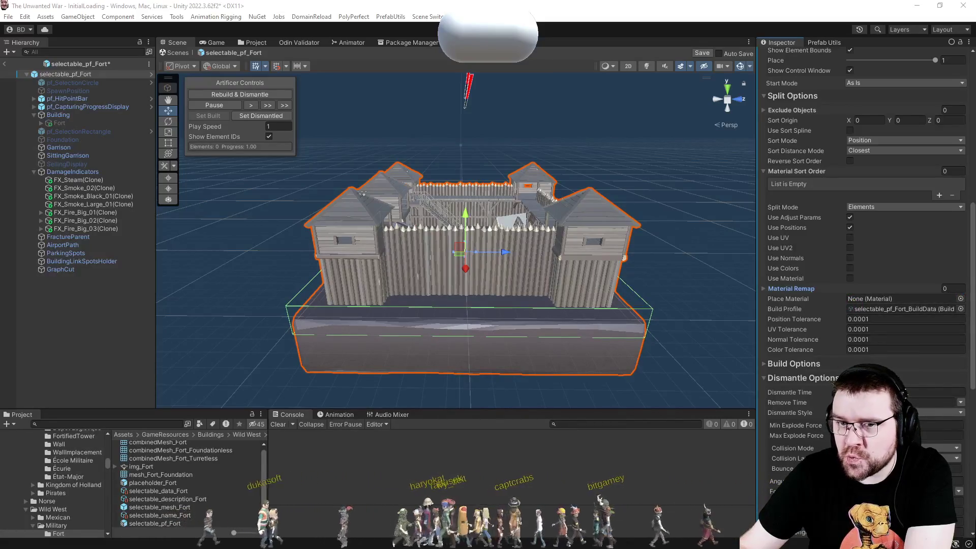
# Locate the fort's Build Profile asset, then reselect selectable_pf_Fort so its data rebuilds.
pyautogui.click(879, 309)
pyautogui.click(172, 461)
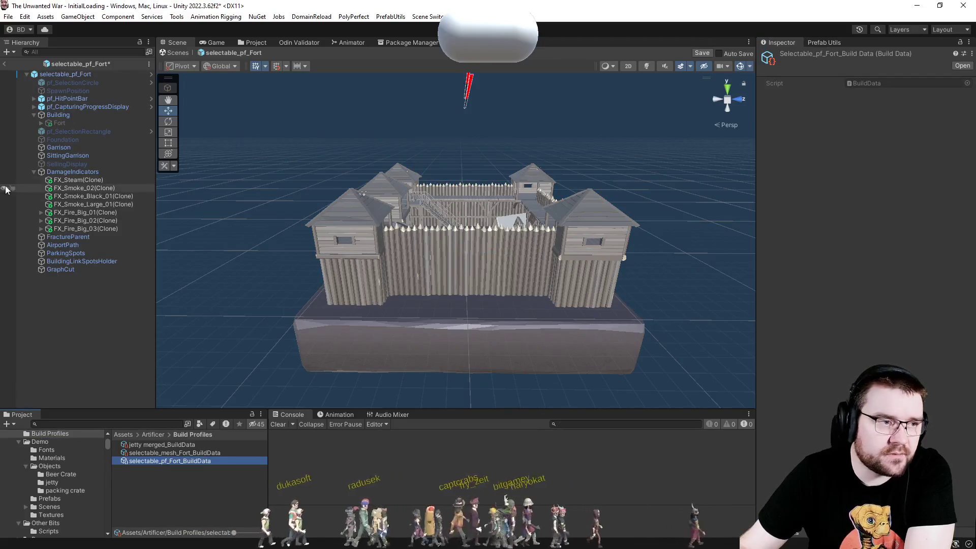
pyautogui.click(75, 74)
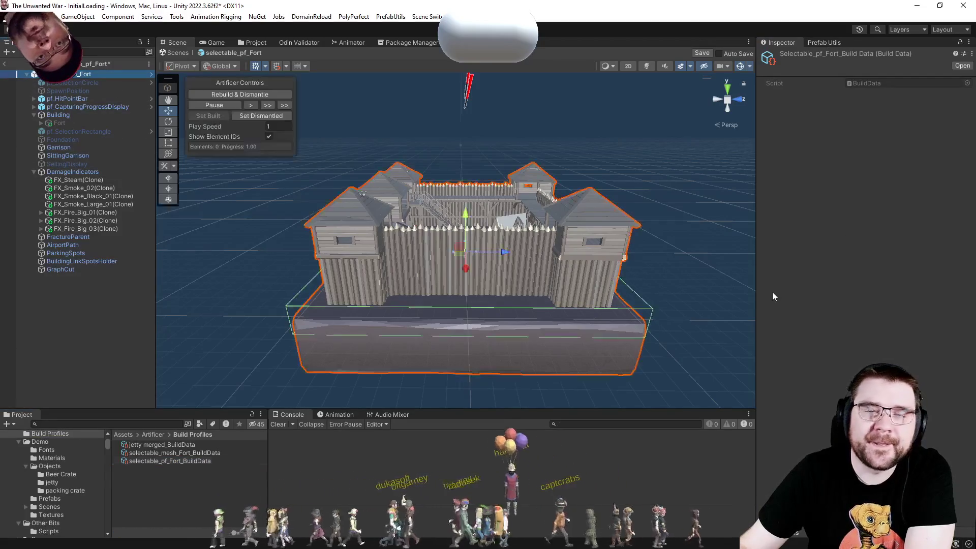
# Set the fort's Highlight Mode to None.
pyautogui.scroll(-5, 819, 282)
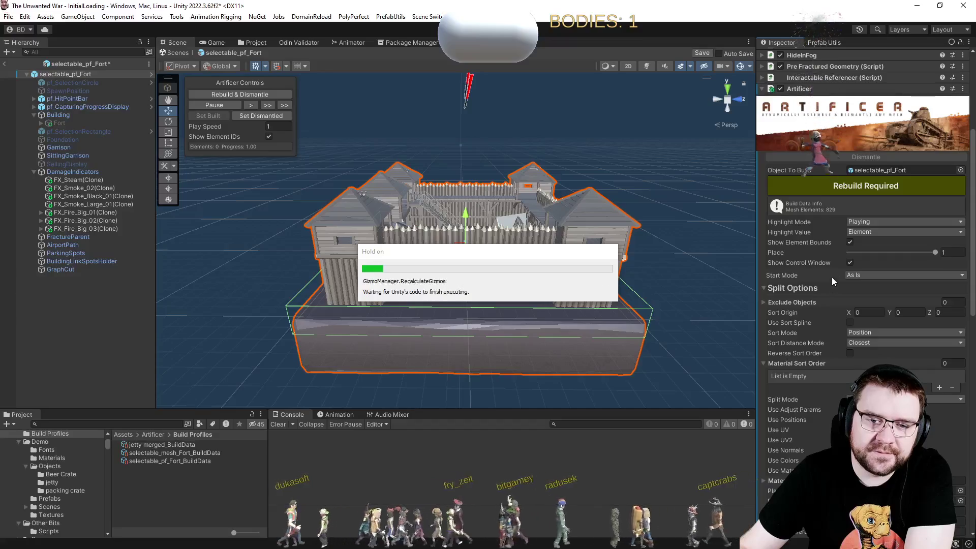
pyautogui.click(869, 222)
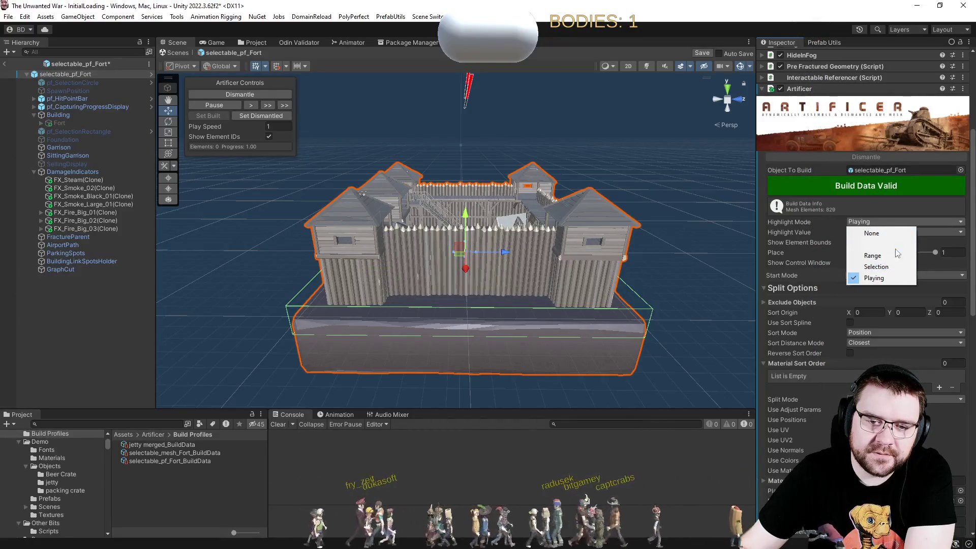
pyautogui.click(882, 236)
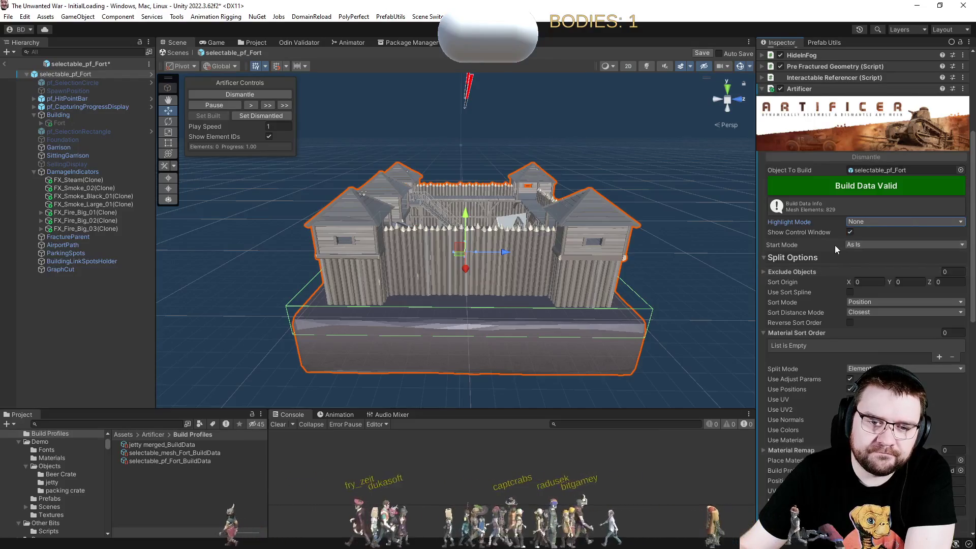
pyautogui.scroll(-3, 835, 245)
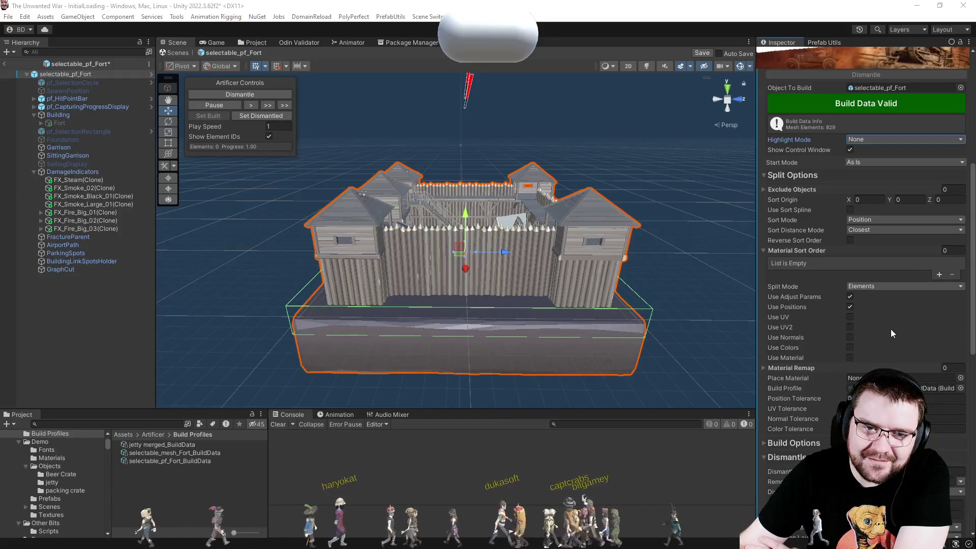
# Add an Adjust component to the fort by searching 'adj'.
pyautogui.scroll(-5, 831, 353)
pyautogui.scroll(-6, 831, 353)
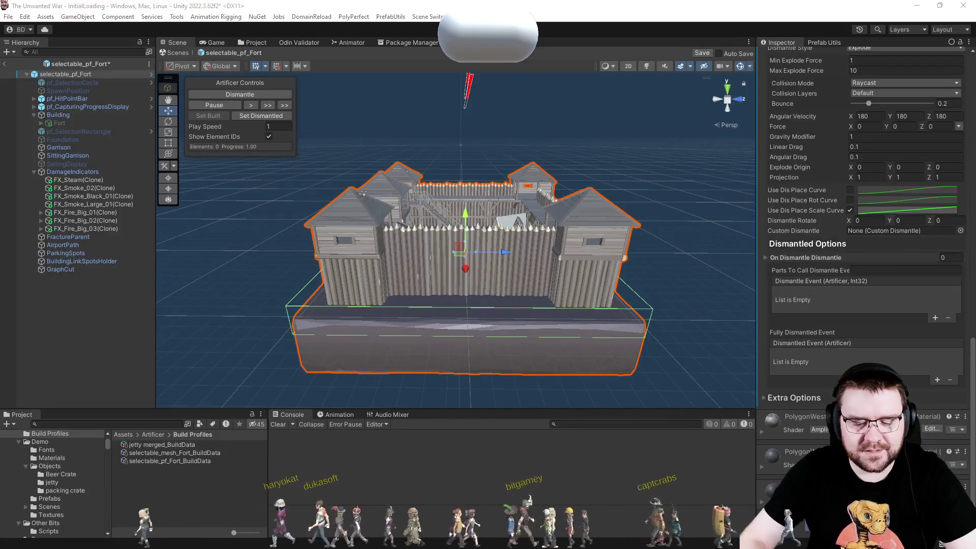
pyautogui.click(863, 526)
pyautogui.write('ad')
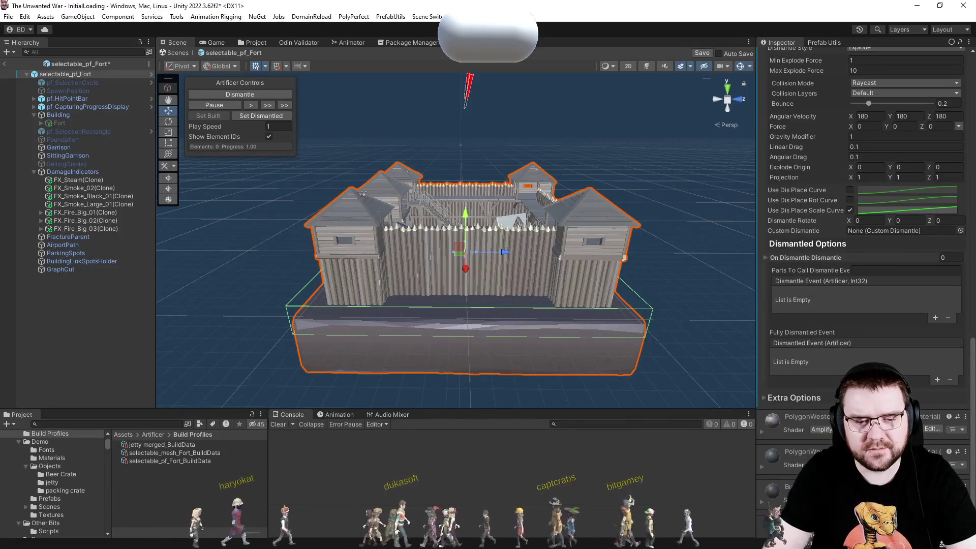
pyautogui.write('j')
pyautogui.press('Return')
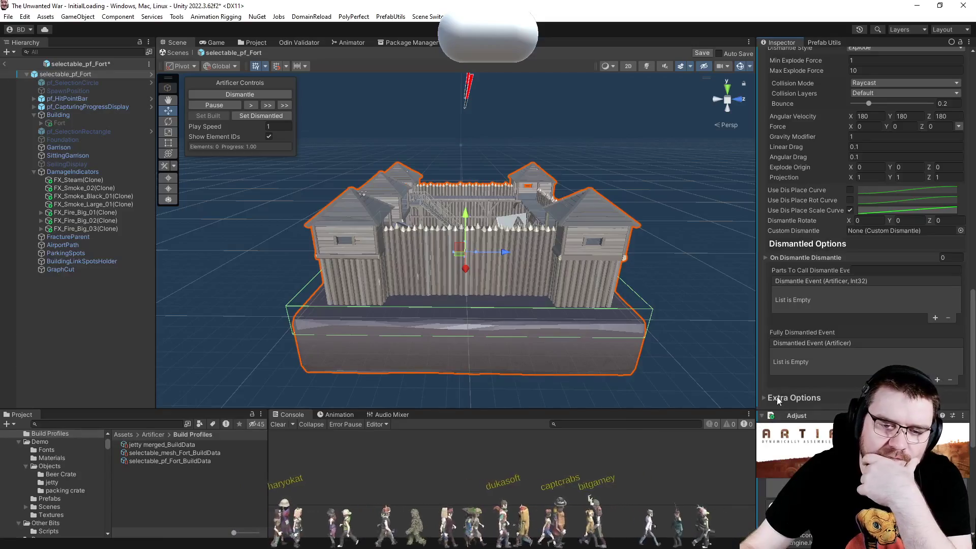
# Expand the Adjust component's extra options to review them, then collapse them.
pyautogui.click(764, 398)
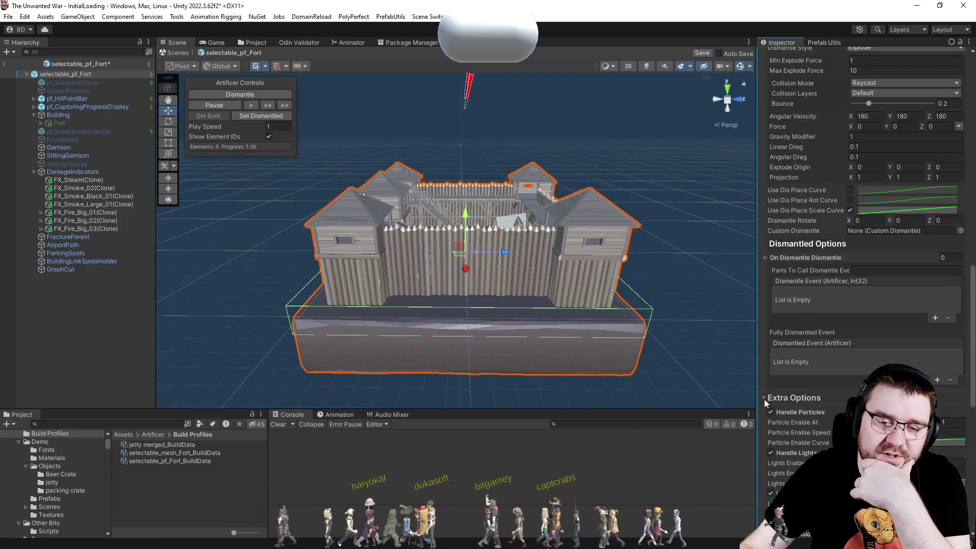
pyautogui.scroll(-2, 764, 398)
pyautogui.click(764, 344)
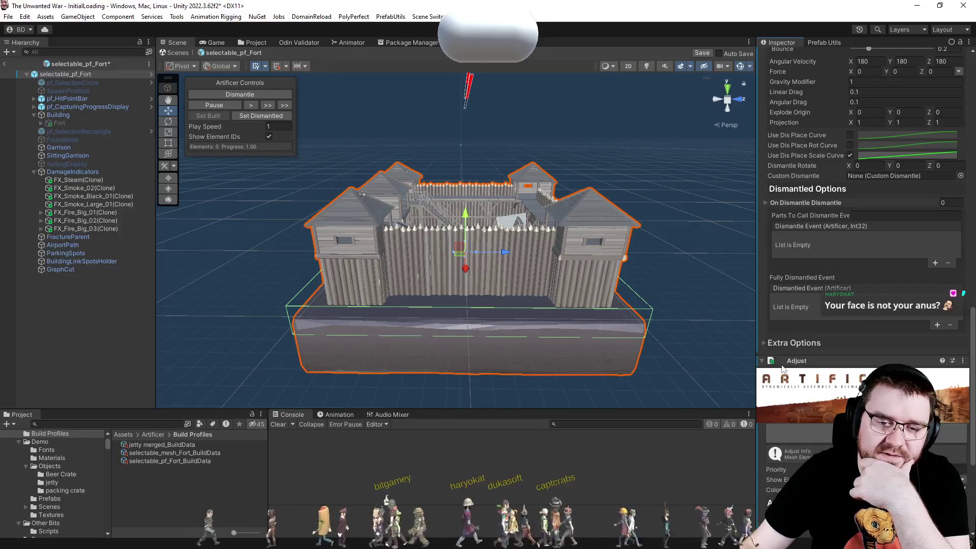
pyautogui.scroll(-7, 825, 390)
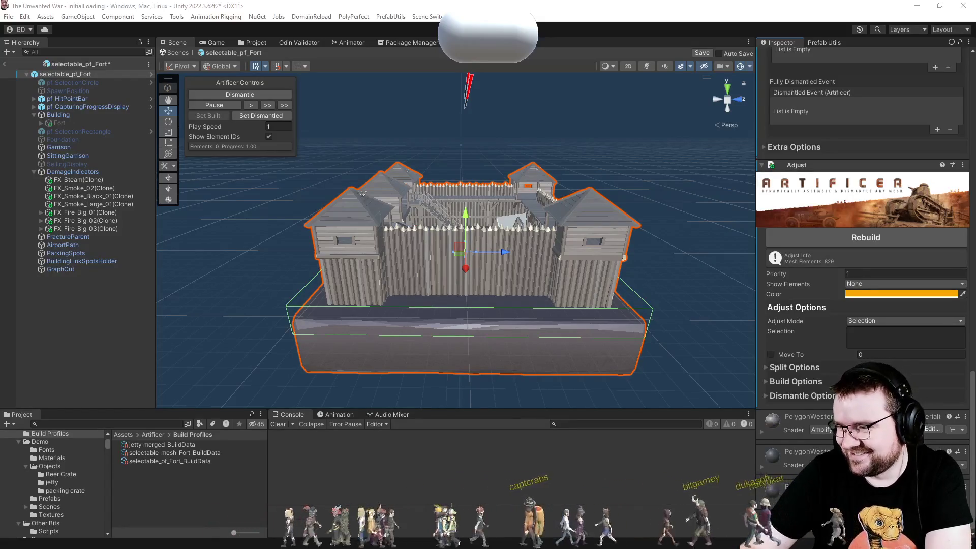
# Expand Adjust's Split Options, review Show Elements, and keep Adjust Mode on Selection.
pyautogui.click(764, 368)
pyautogui.click(864, 284)
pyautogui.click(820, 311)
pyautogui.click(858, 320)
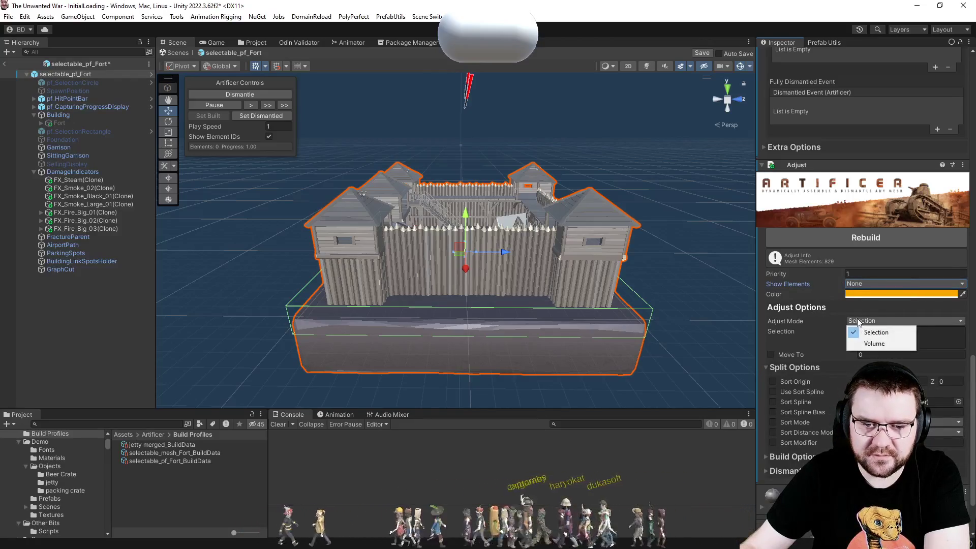
pyautogui.click(817, 328)
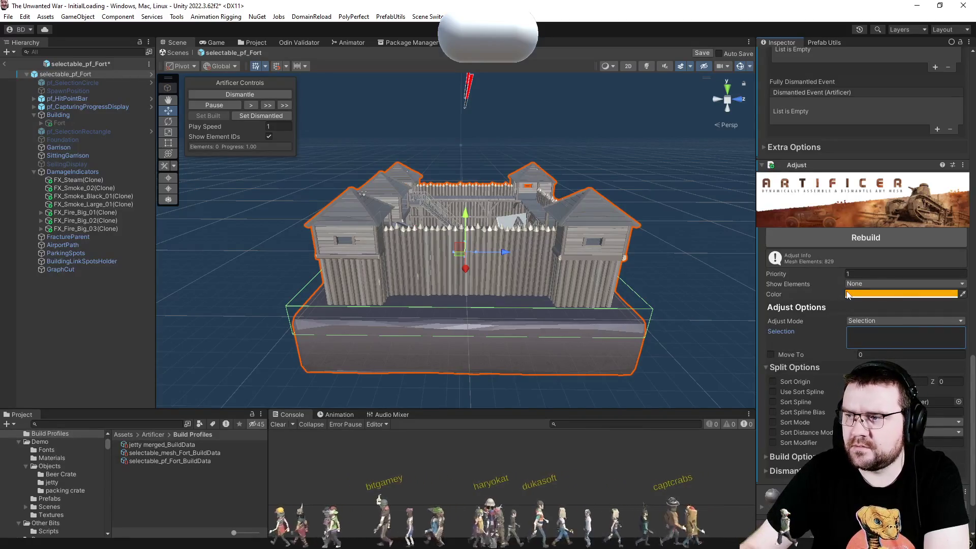
# Check the Adjust build options and dismantle the fort, leaving only its wireframe outline.
pyautogui.scroll(-3, 826, 320)
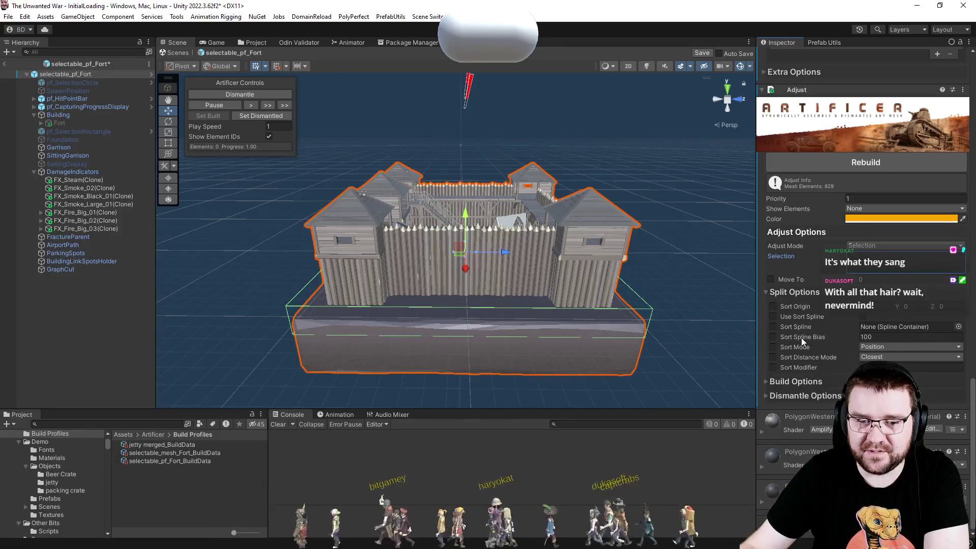
pyautogui.click(784, 381)
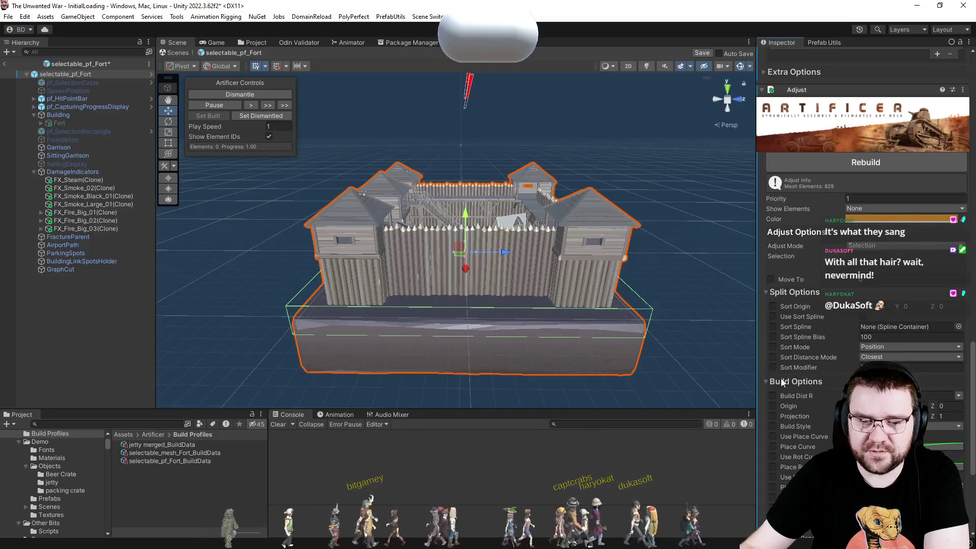
pyautogui.click(784, 382)
pyautogui.click(223, 93)
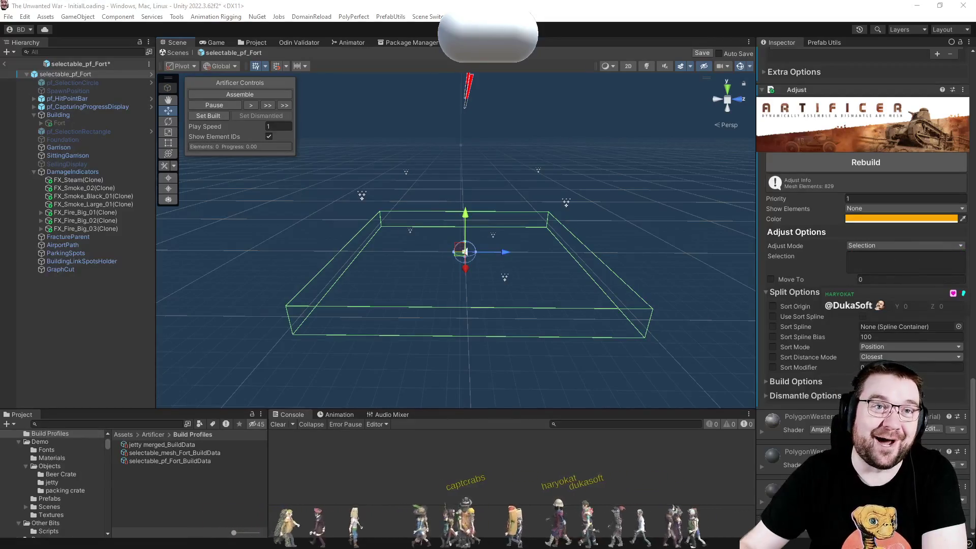
# Rebuild the dismantled fort using Assemble in the Artificer Controls window.
pyautogui.click(239, 96)
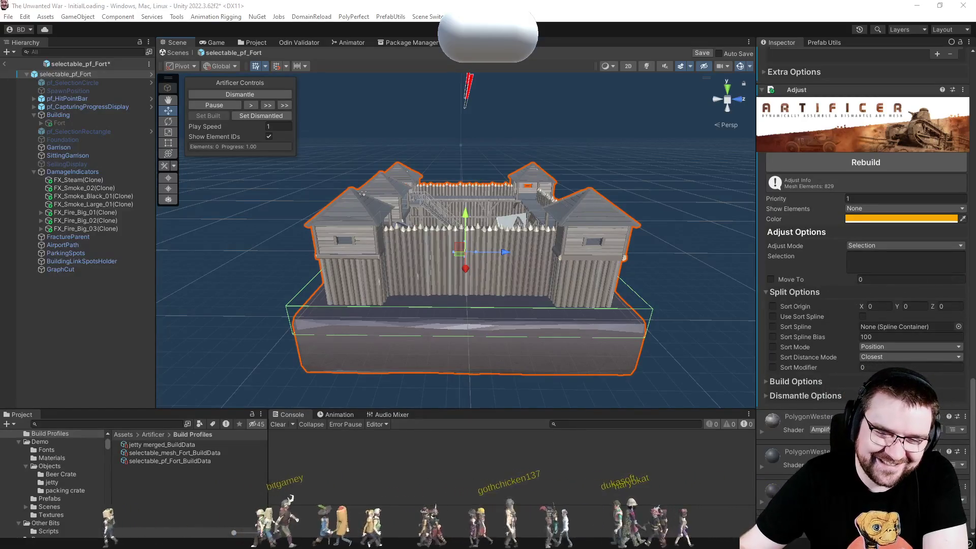
# Remove the fort's Adjust component and orbit the Scene view to look down on the fort.
pyautogui.click(963, 91)
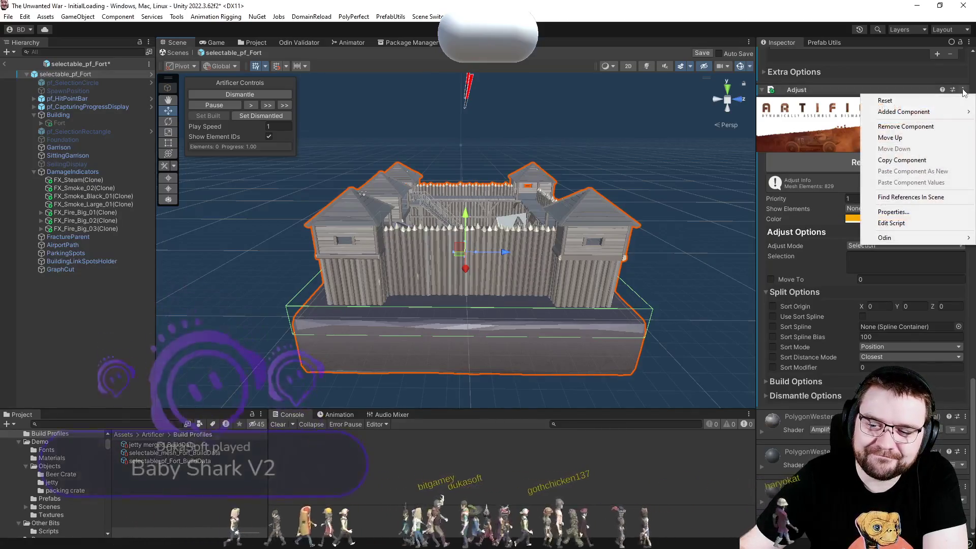
pyautogui.click(914, 126)
pyautogui.scroll(-10, 910, 134)
pyautogui.scroll(4, 821, 314)
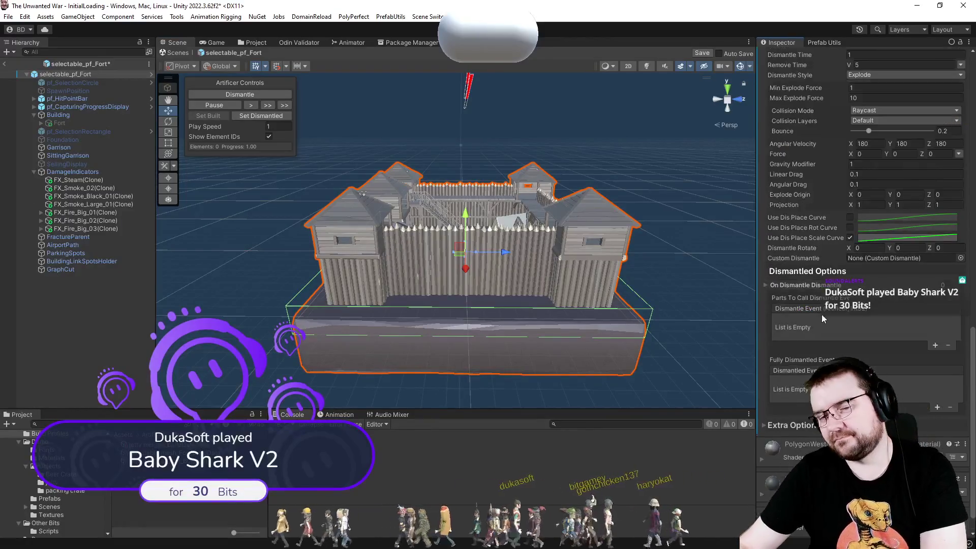
pyautogui.scroll(3, 672, 217)
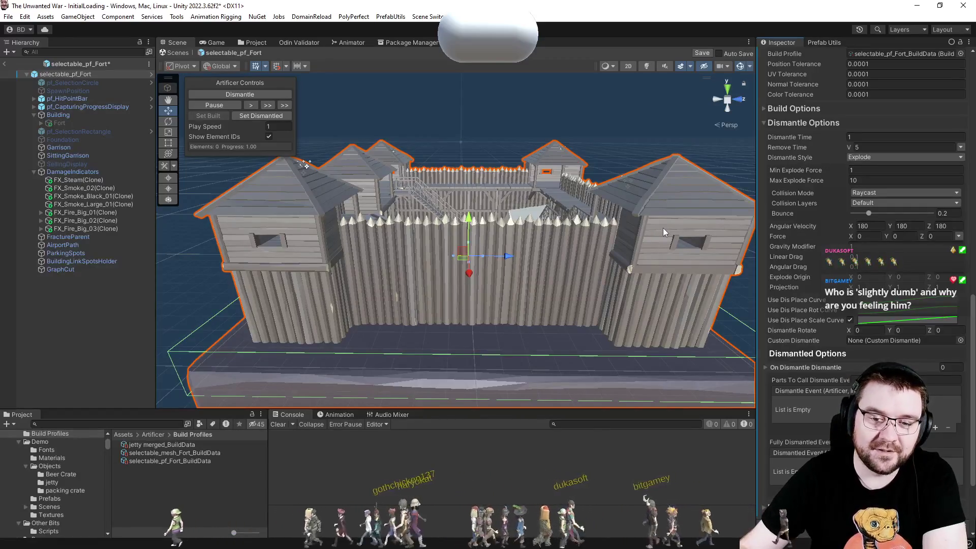
pyautogui.moveTo(691, 224); pyautogui.dragTo(689, 201)
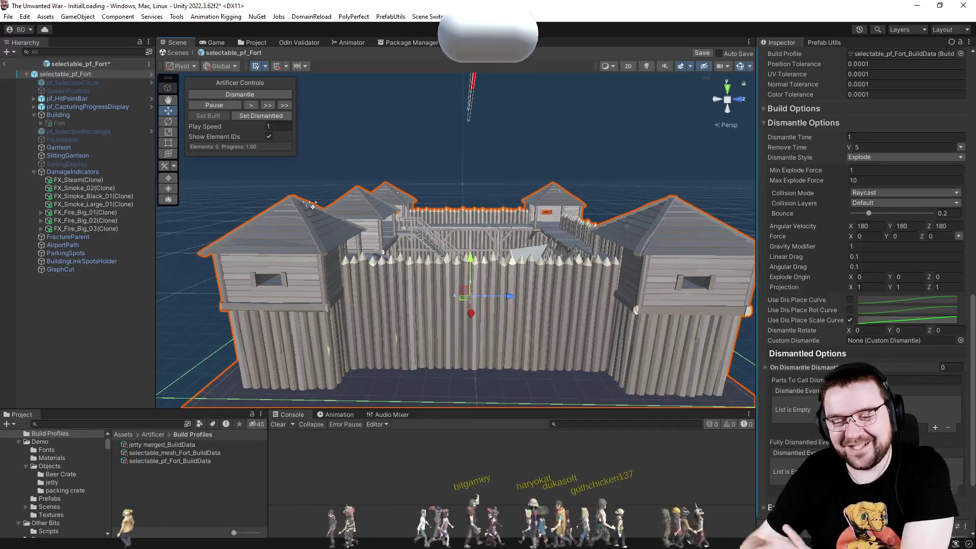
pyautogui.scroll(3, 849, 230)
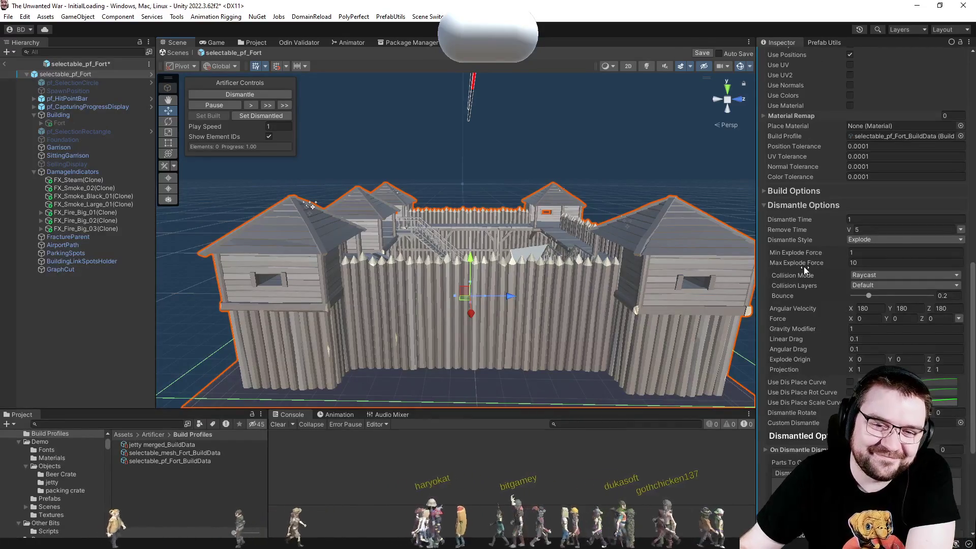
pyautogui.scroll(3, 818, 263)
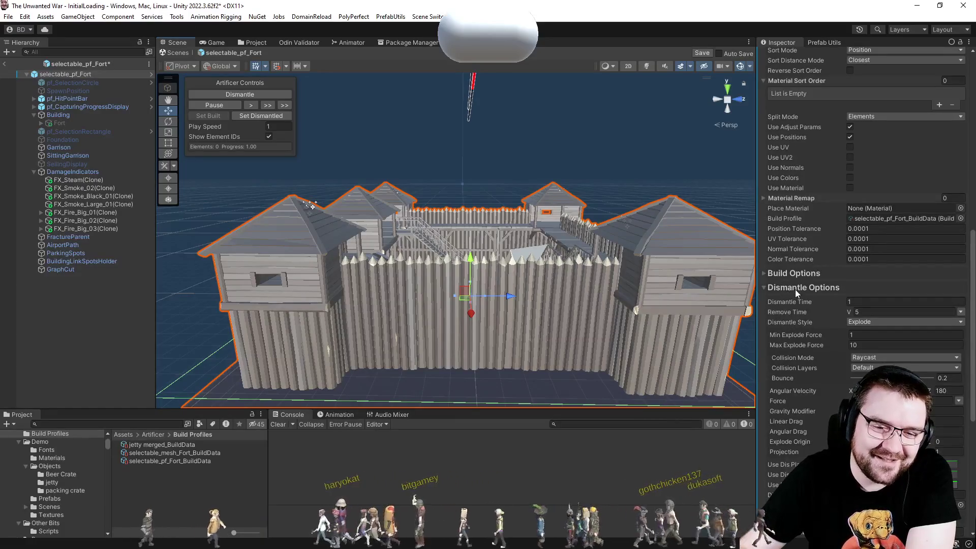
pyautogui.click(795, 289)
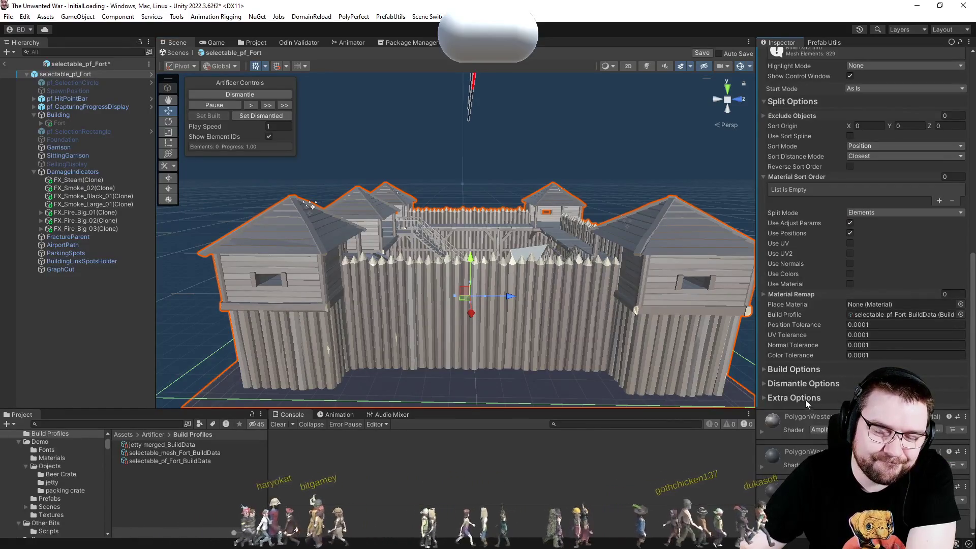
pyautogui.scroll(1, 816, 364)
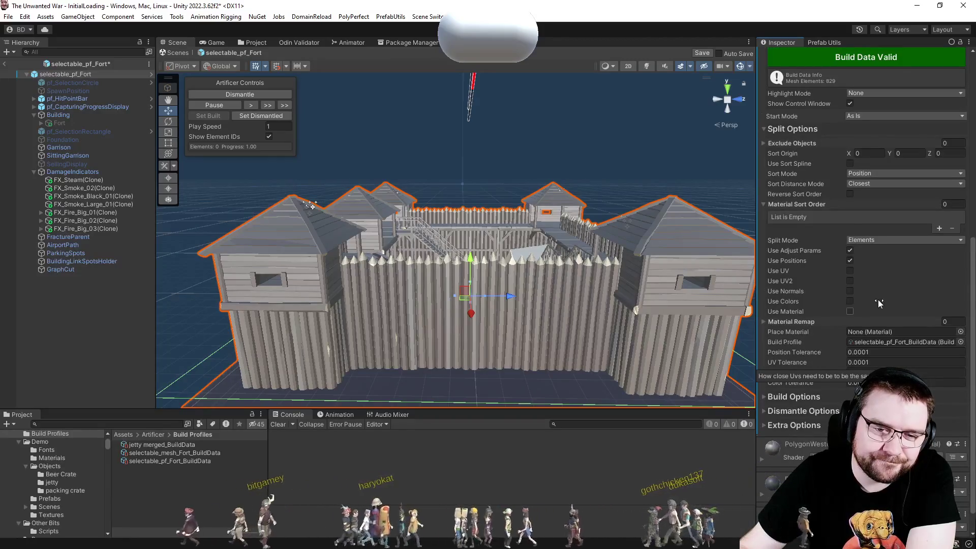
pyautogui.scroll(4, 854, 254)
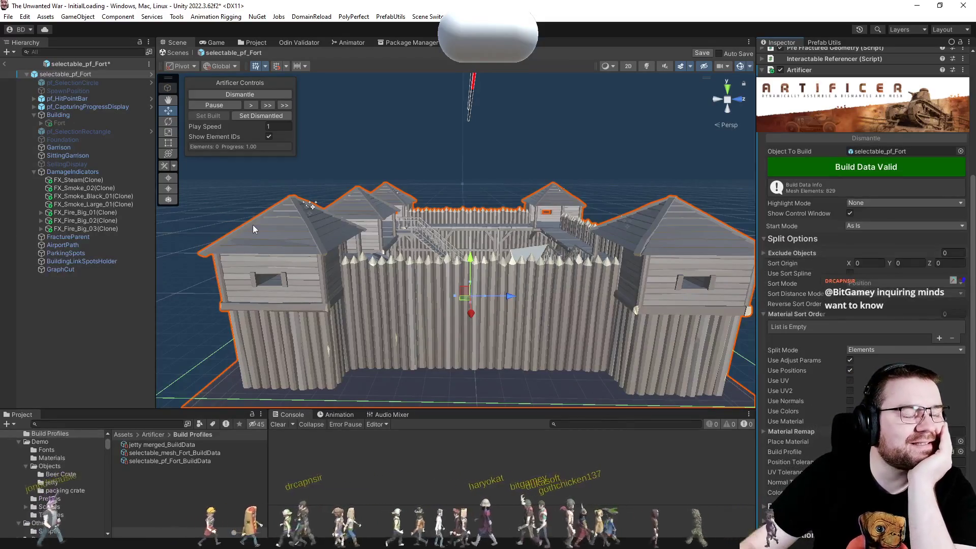
# Keep the jetty, fort prefab and fort mesh build data assets by cancelling the delete, then show the Fort folder.
pyautogui.click(176, 446)
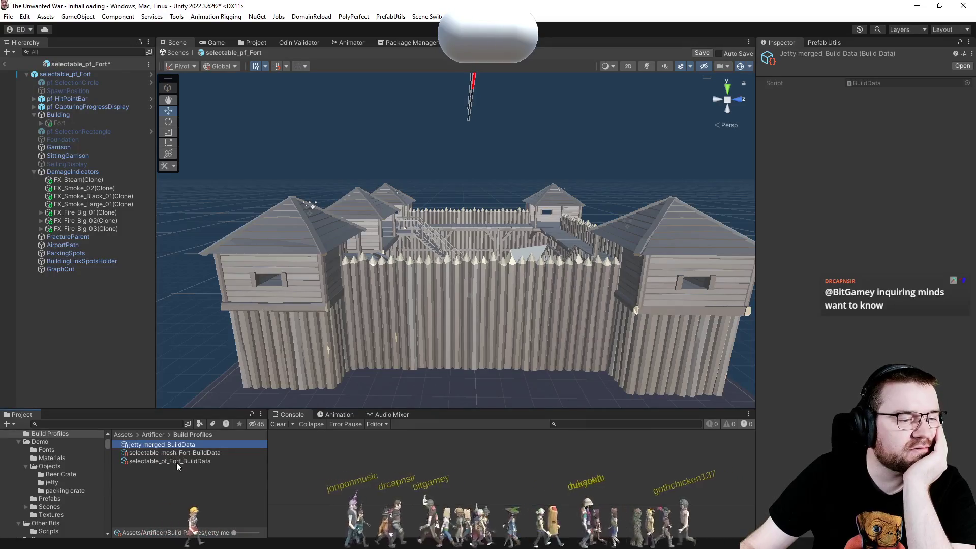
pyautogui.click(184, 461)
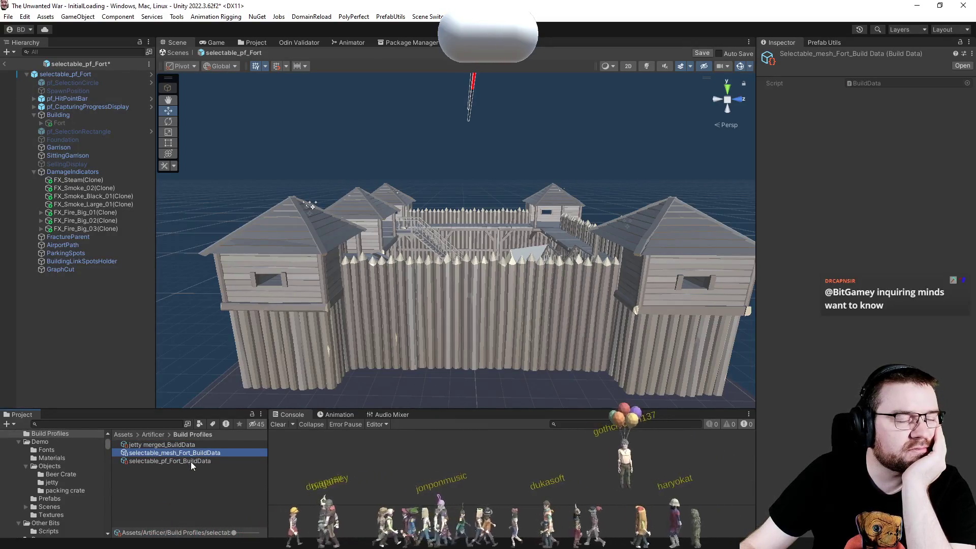
pyautogui.click(196, 455)
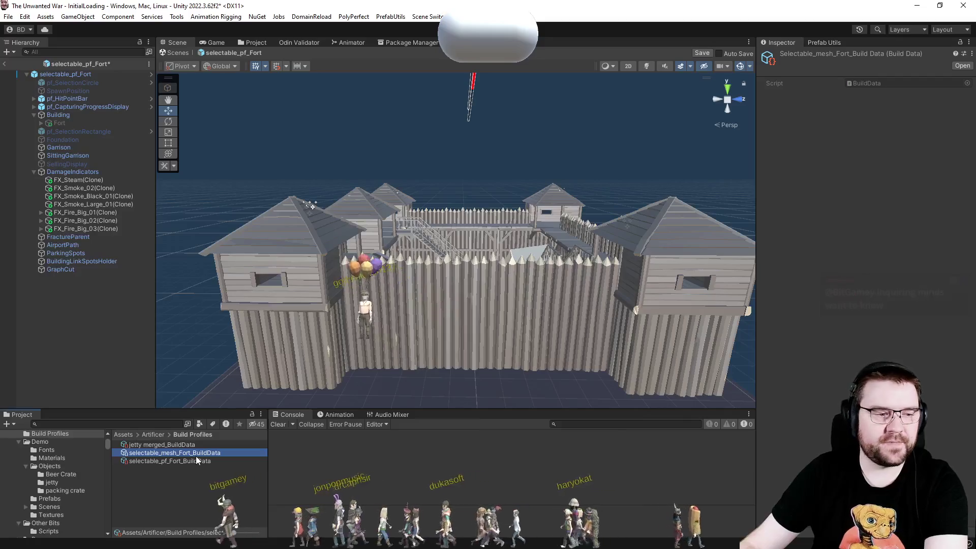
pyautogui.hotkey('ctrl', 'd')
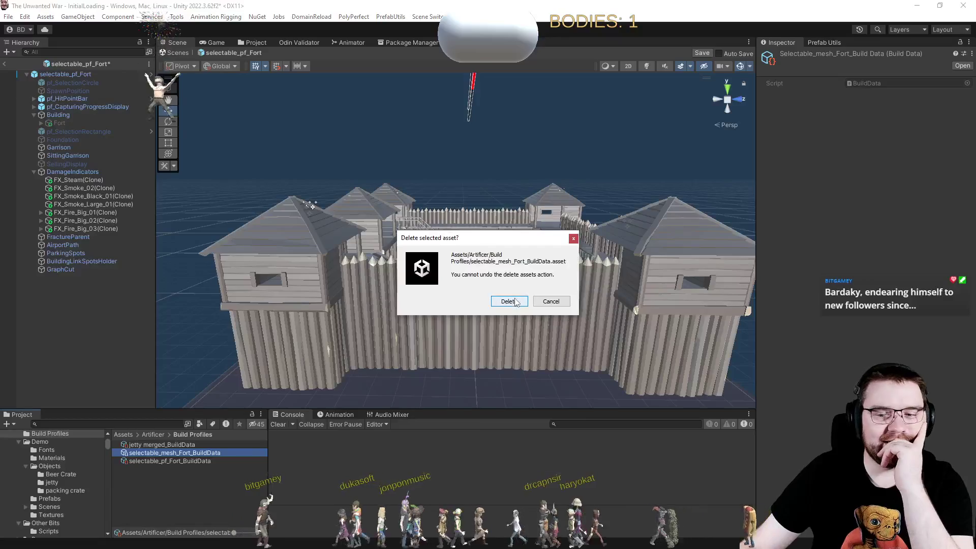
pyautogui.click(566, 304)
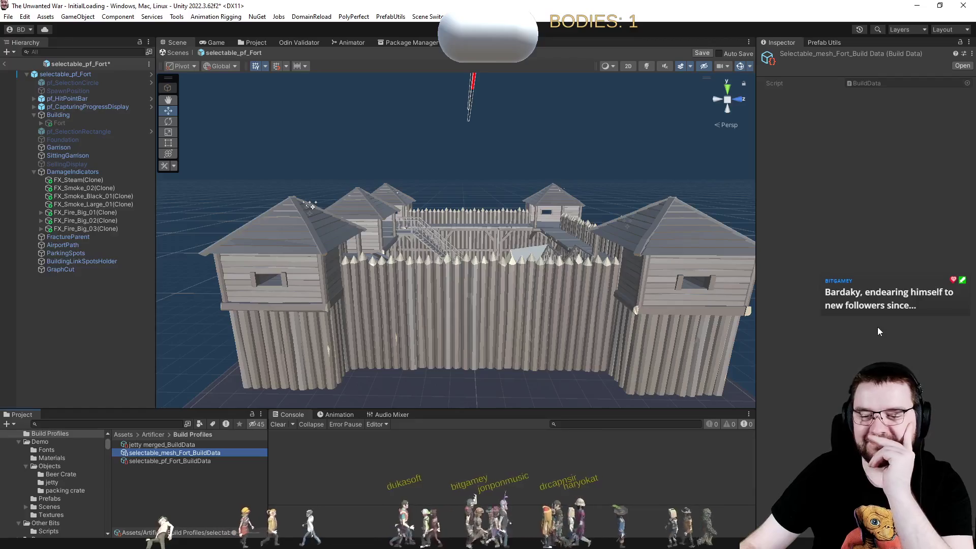
pyautogui.click(99, 335)
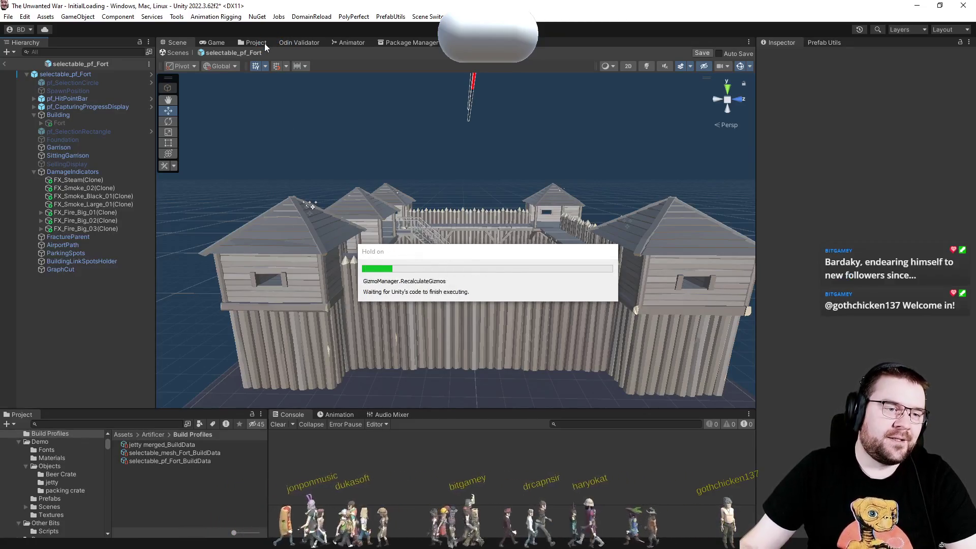
pyautogui.click(264, 43)
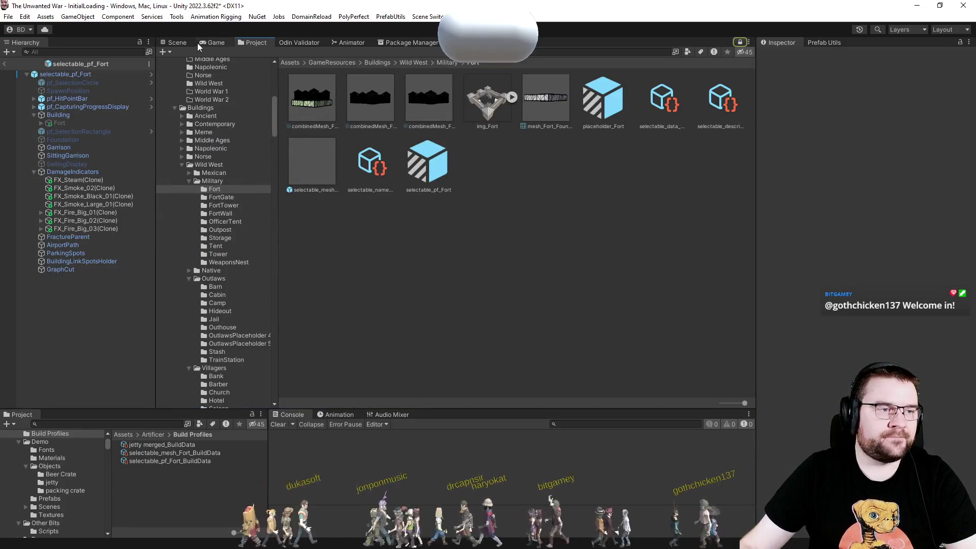
# Select selectable_pf_Fort in the Scene view and expand its Mesh Renderer to show its three materials.
pyautogui.click(178, 43)
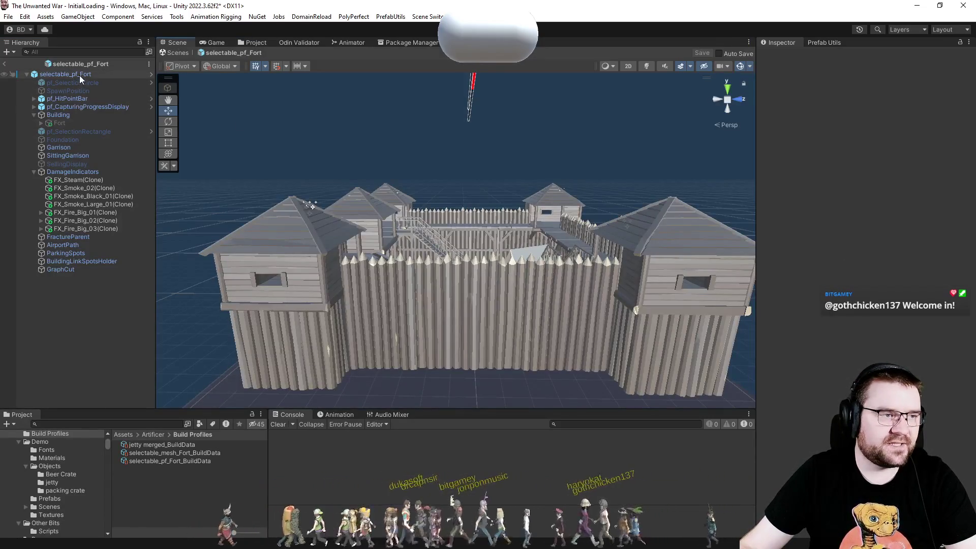
pyautogui.click(535, 297)
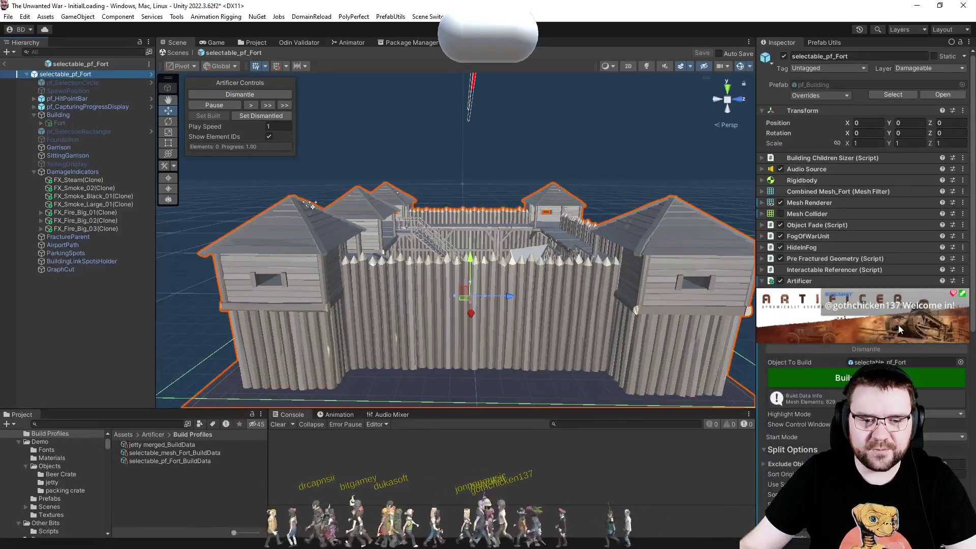
pyautogui.scroll(-5, 898, 330)
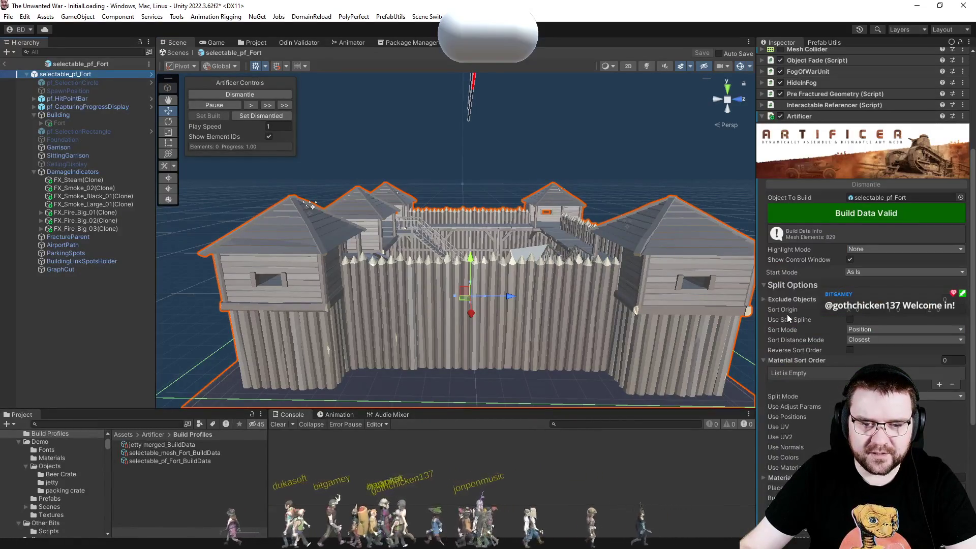
pyautogui.scroll(-3, 789, 318)
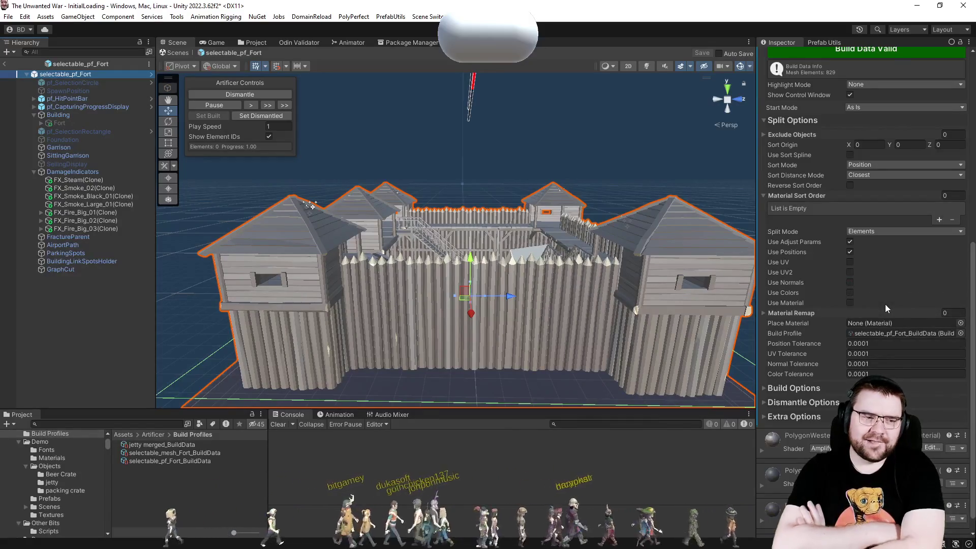
pyautogui.scroll(10, 898, 198)
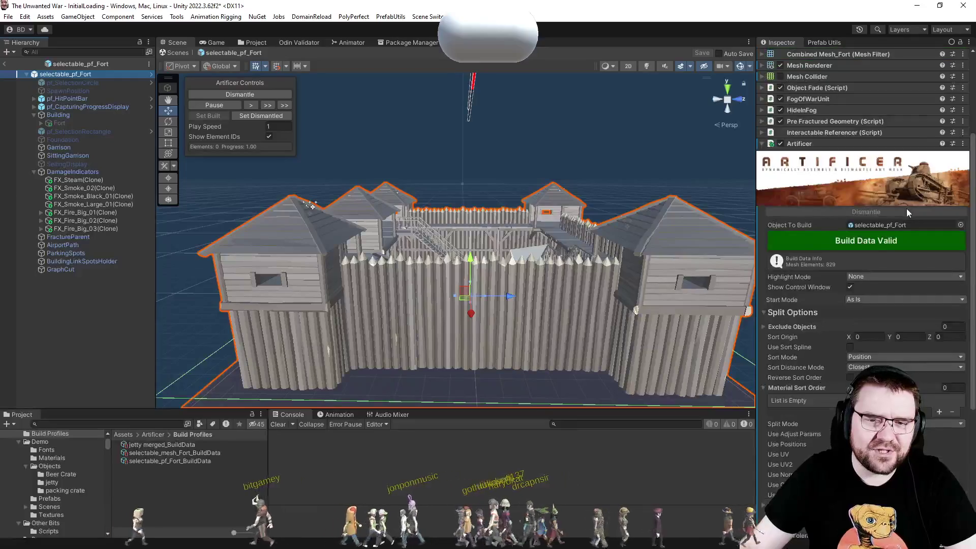
pyautogui.click(824, 203)
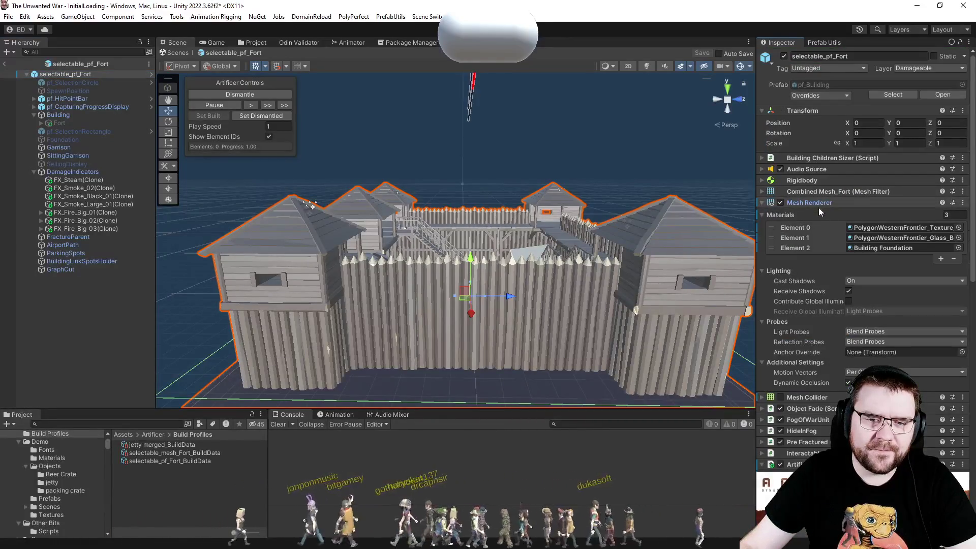
# Locate combinedMesh_Fort from the Mesh Filter and select it to view its mesh statistics.
pyautogui.click(836, 201)
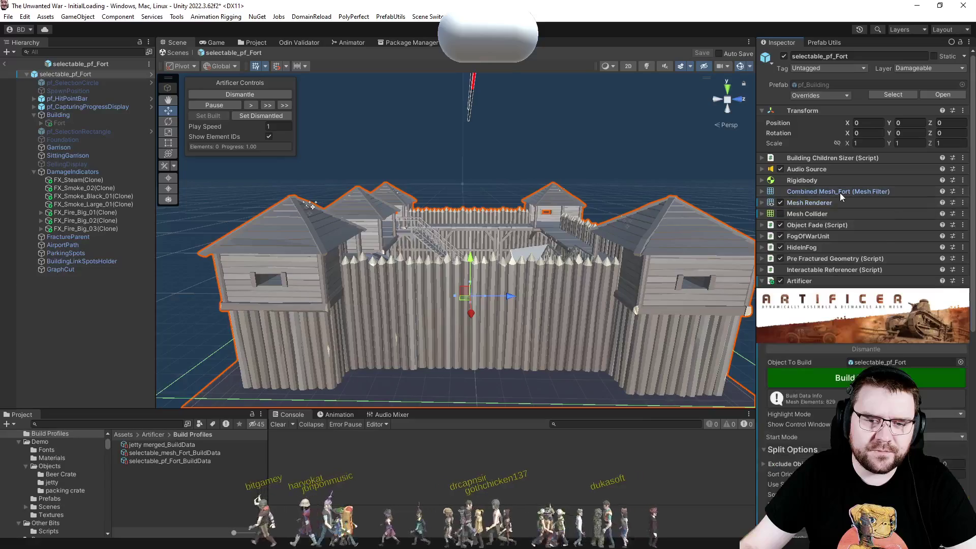
pyautogui.click(840, 192)
pyautogui.click(858, 204)
pyautogui.click(778, 191)
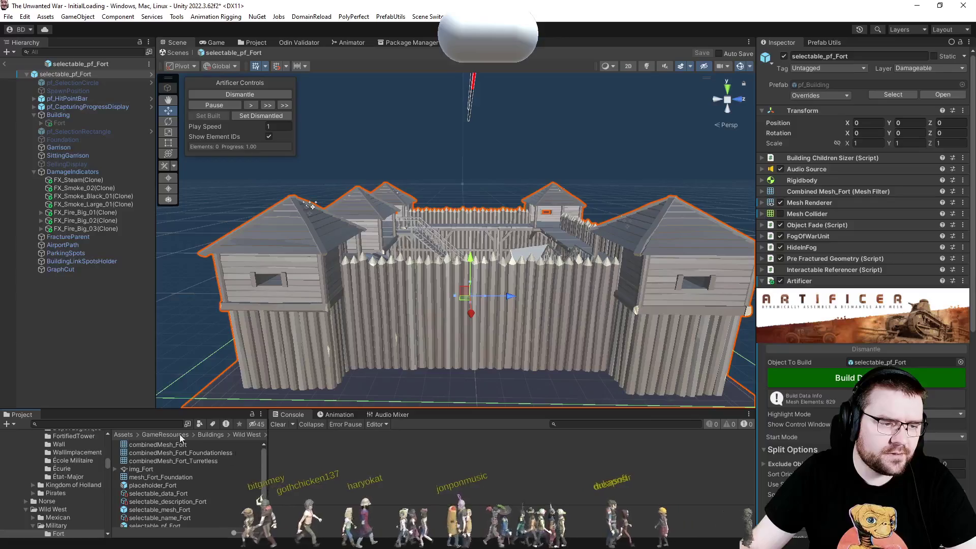
pyautogui.click(178, 446)
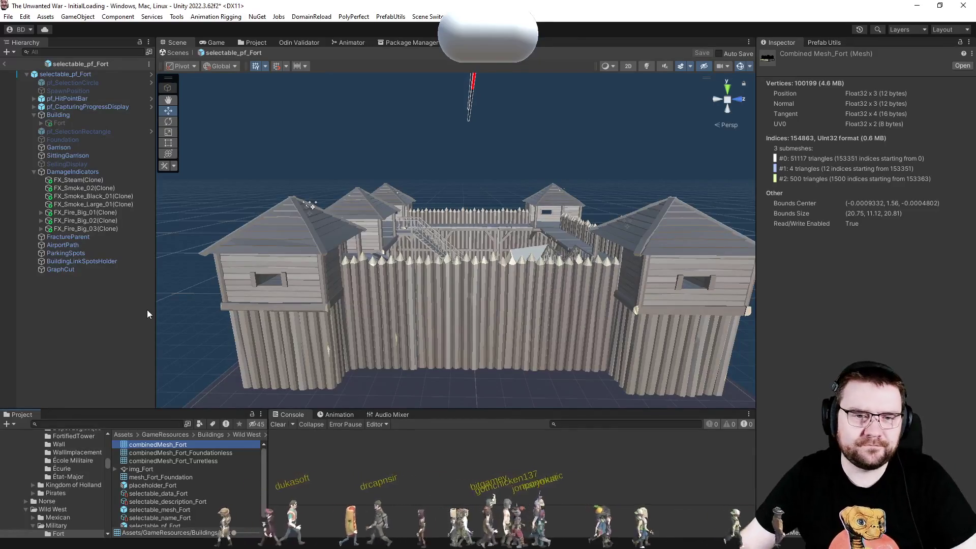
# Reselect selectable_pf_Fort and scroll to its Artificer options: 829 elements, split by Elements, sorted by Position.
pyautogui.click(127, 322)
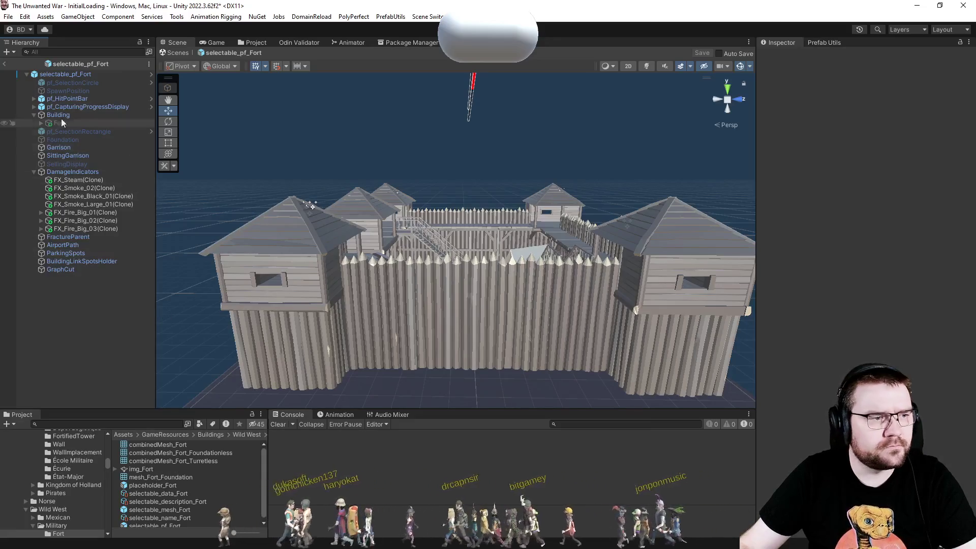
pyautogui.click(80, 73)
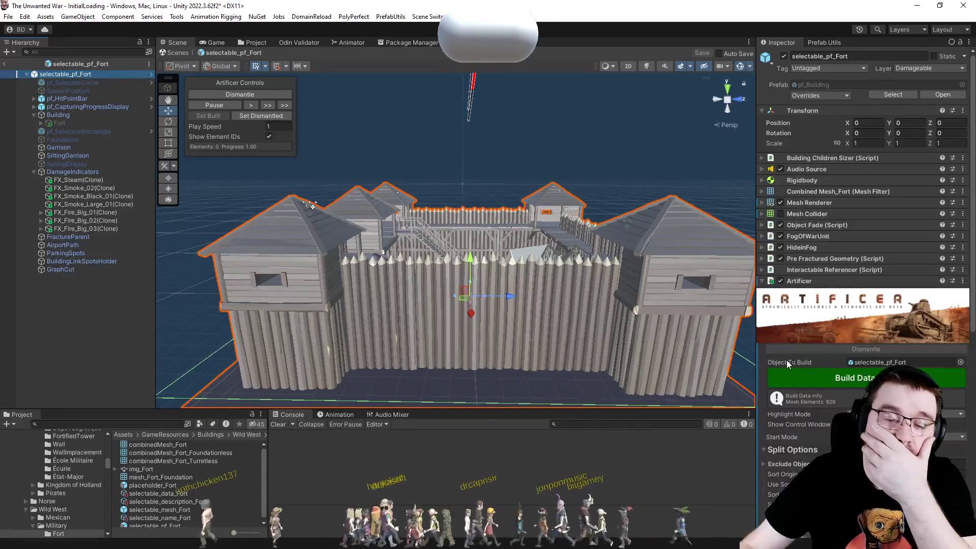
pyautogui.scroll(-6, 787, 287)
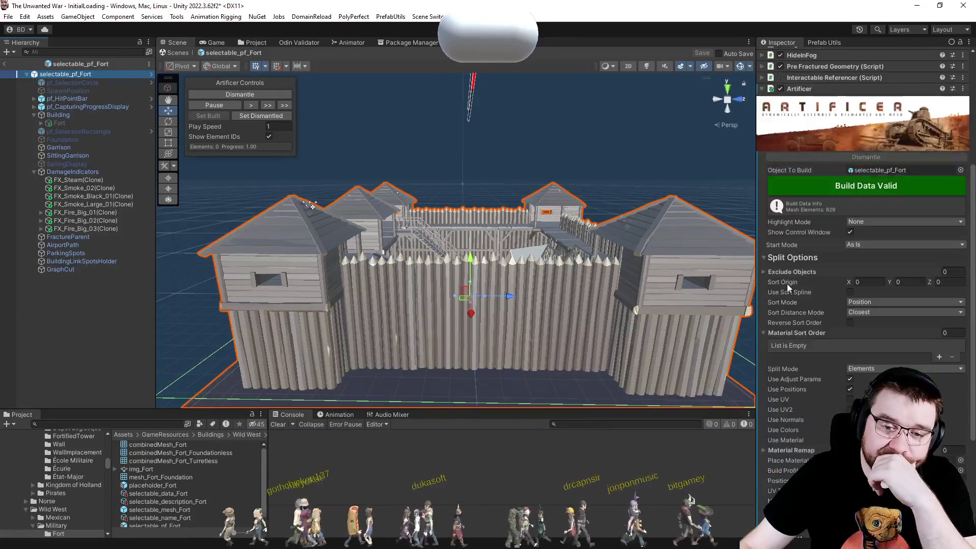
pyautogui.scroll(-3, 819, 293)
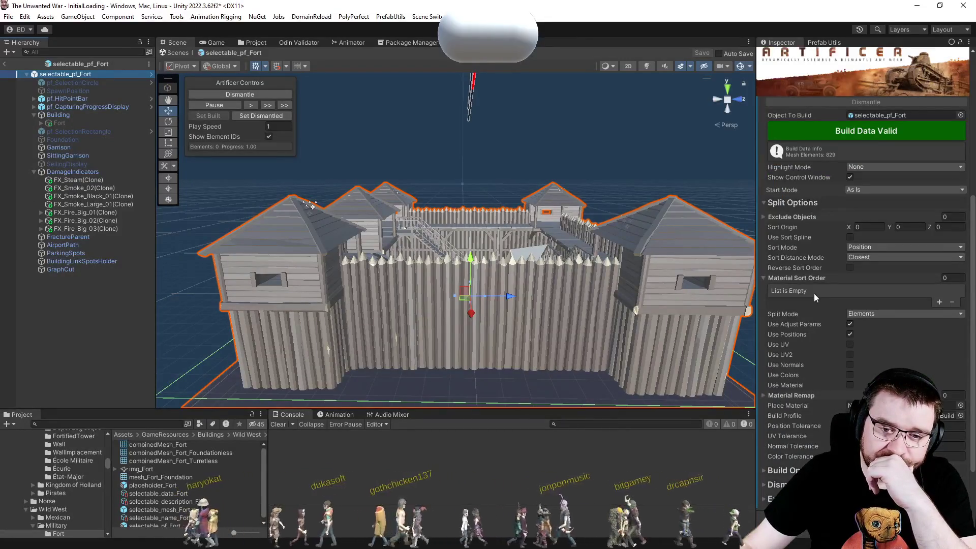
# Open the Artificer Demo Scene from Artificer/Demo/Scenes, discarding changes to InitialLoading.
pyautogui.click(255, 43)
pyautogui.scroll(15, 237, 238)
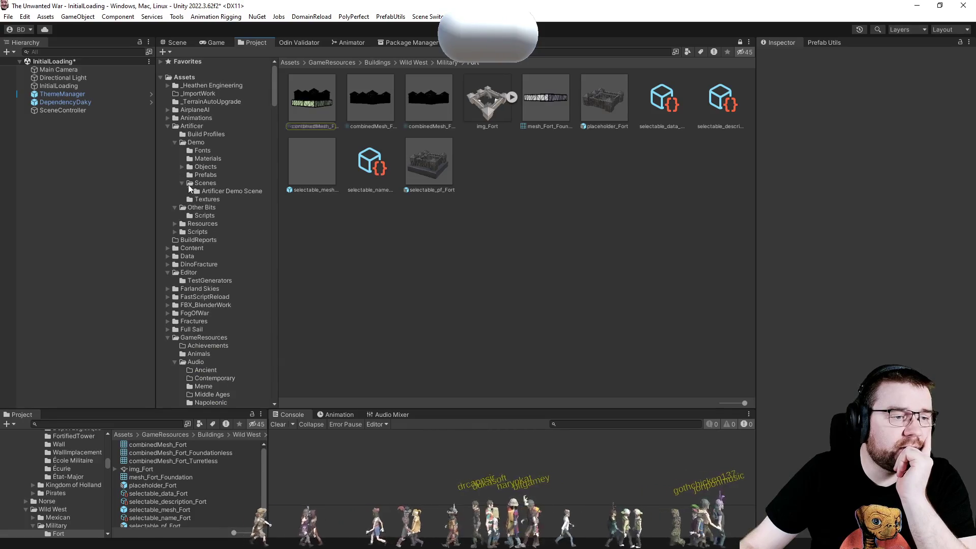
pyautogui.click(201, 183)
pyautogui.click(224, 191)
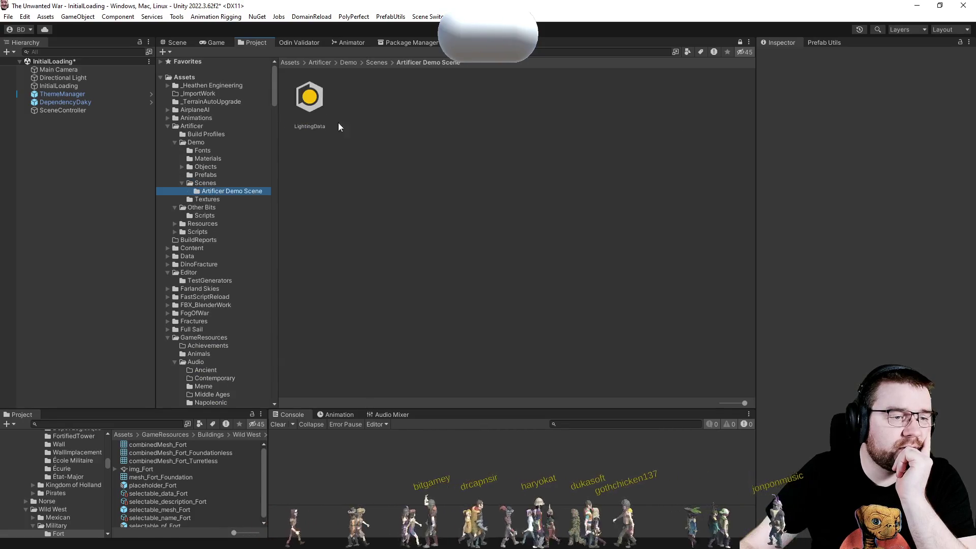
pyautogui.click(211, 183)
pyautogui.doubleClick(365, 99)
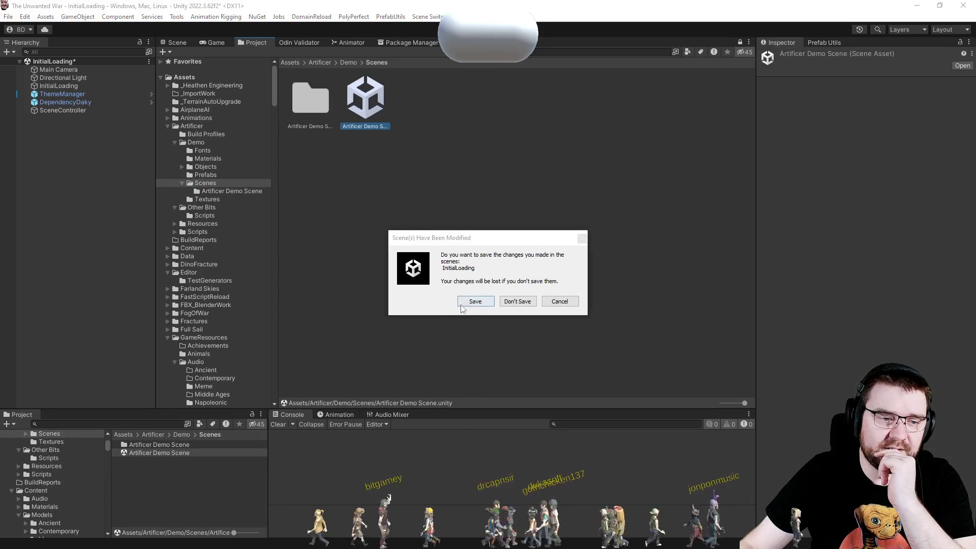
pyautogui.click(522, 304)
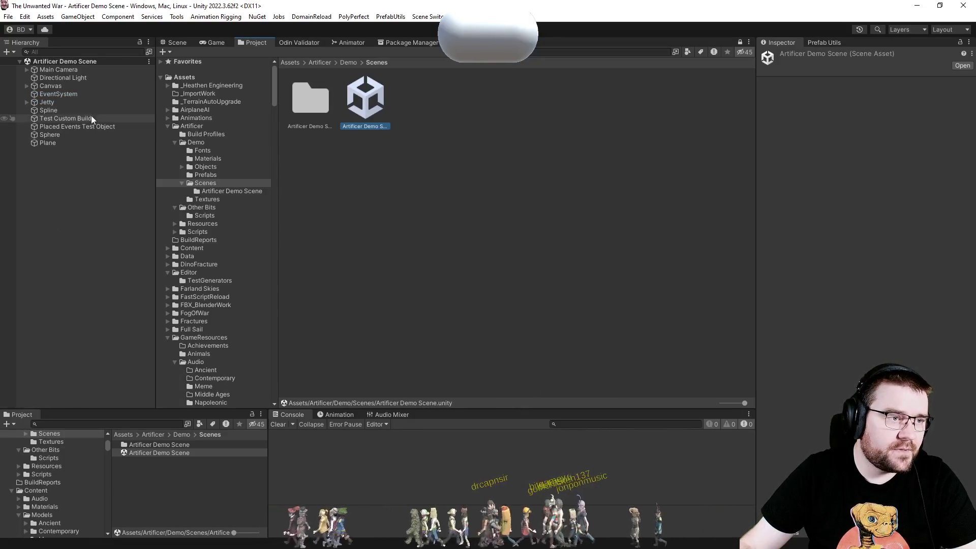
# Drag selectable_pf_Fort from the Wild West Military Fort folder into the demo scene's Hierarchy.
pyautogui.scroll(-10, 193, 285)
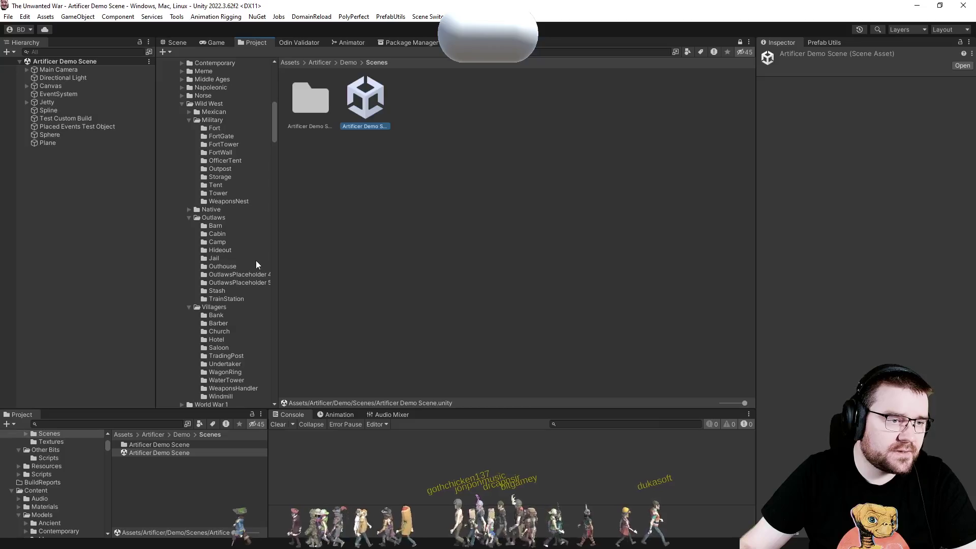
pyautogui.scroll(-1, 234, 248)
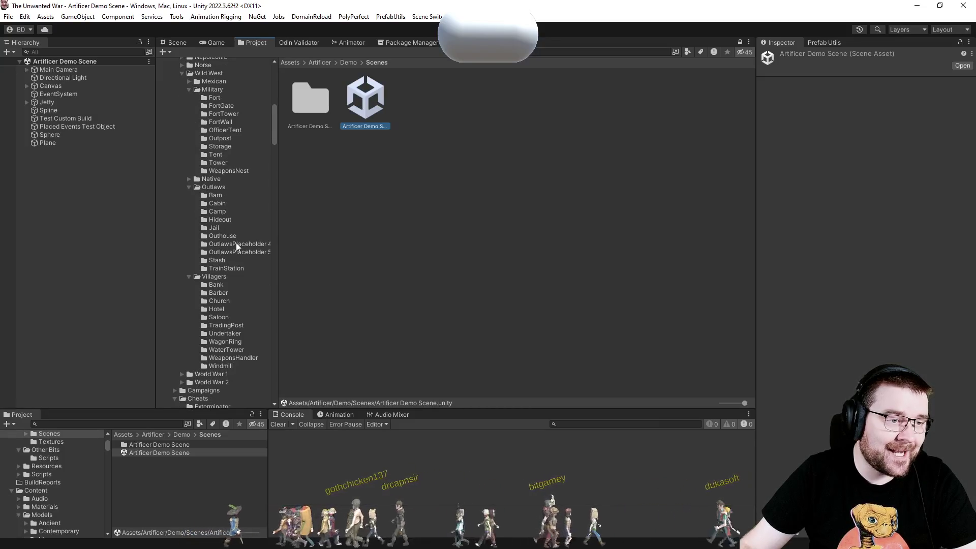
pyautogui.scroll(2, 236, 243)
pyautogui.click(219, 160)
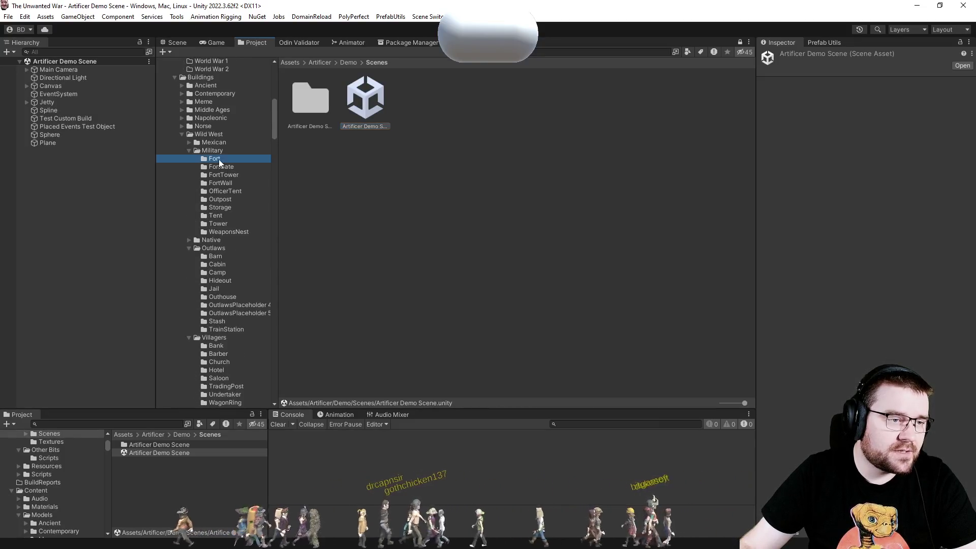
pyautogui.moveTo(427, 169); pyautogui.dragTo(75, 185)
pyautogui.click(185, 42)
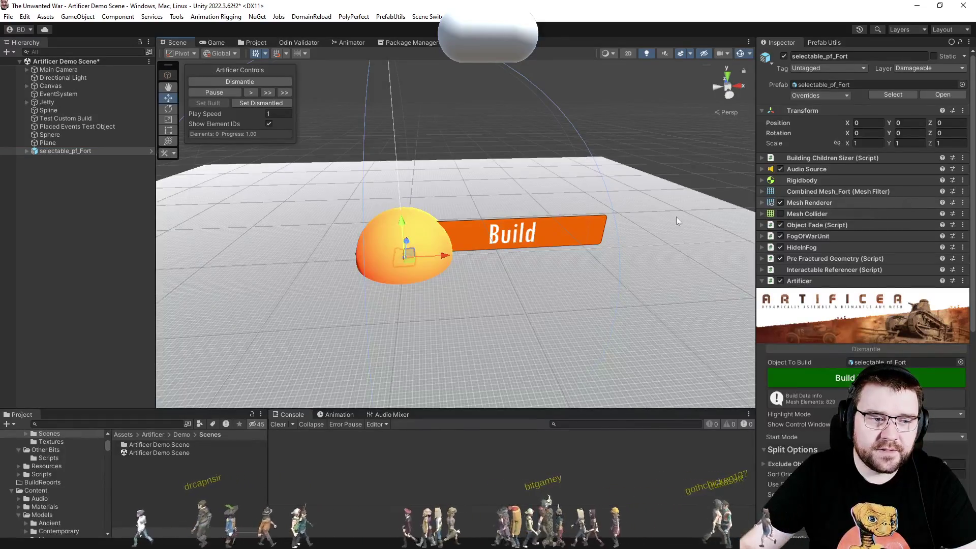
# Frame the fort and remove its Building Children Sizer and Audio Source components.
pyautogui.doubleClick(84, 151)
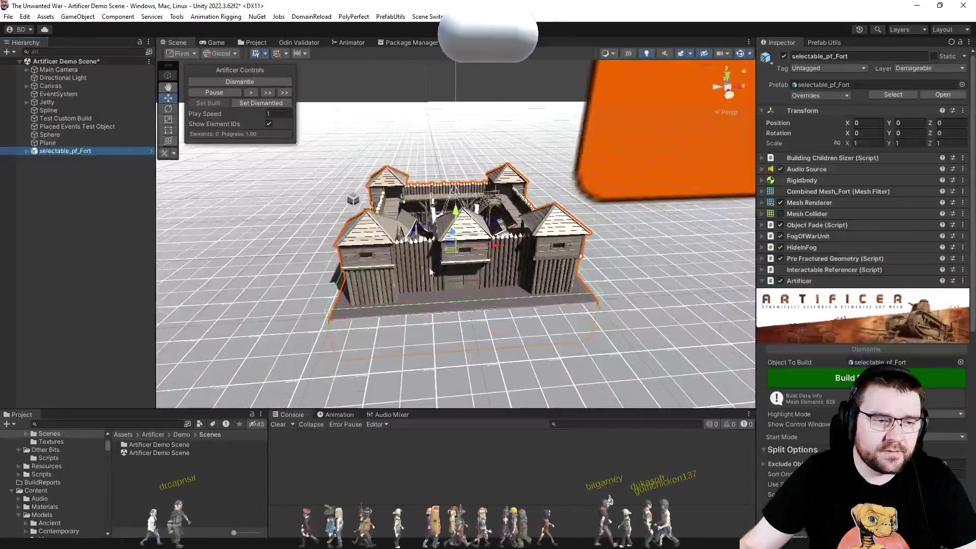
pyautogui.moveTo(540, 289); pyautogui.dragTo(644, 269)
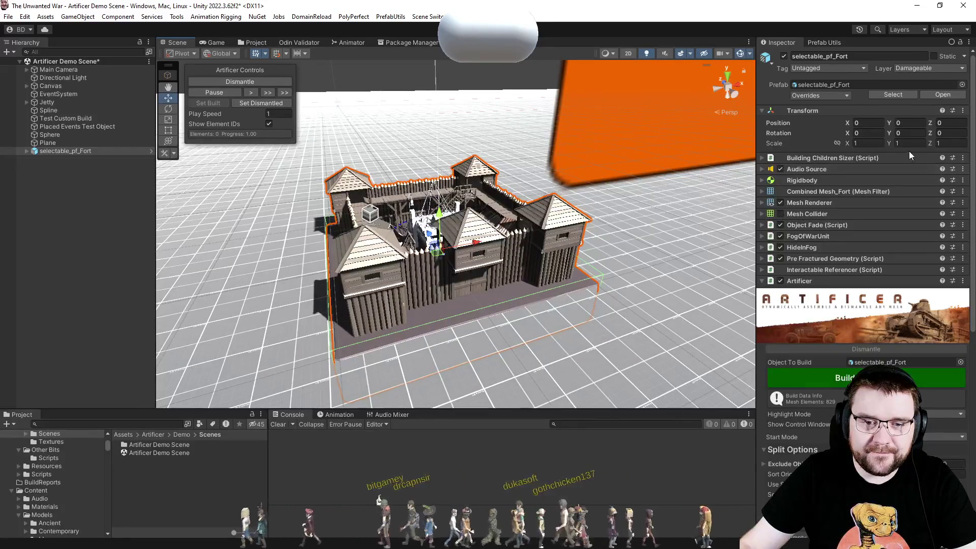
pyautogui.click(919, 161)
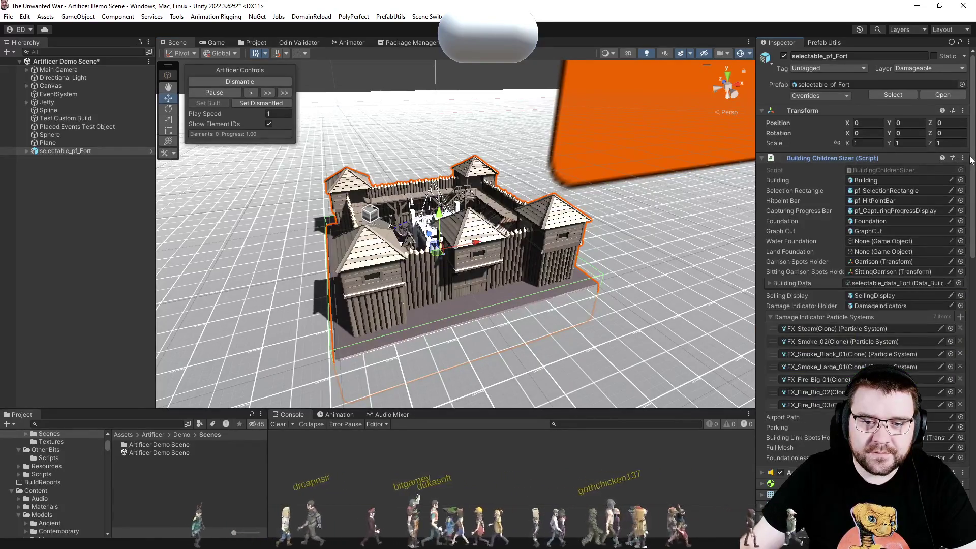
pyautogui.click(919, 160)
pyautogui.rightClick(919, 161)
pyautogui.click(949, 184)
pyautogui.click(963, 170)
pyautogui.click(952, 198)
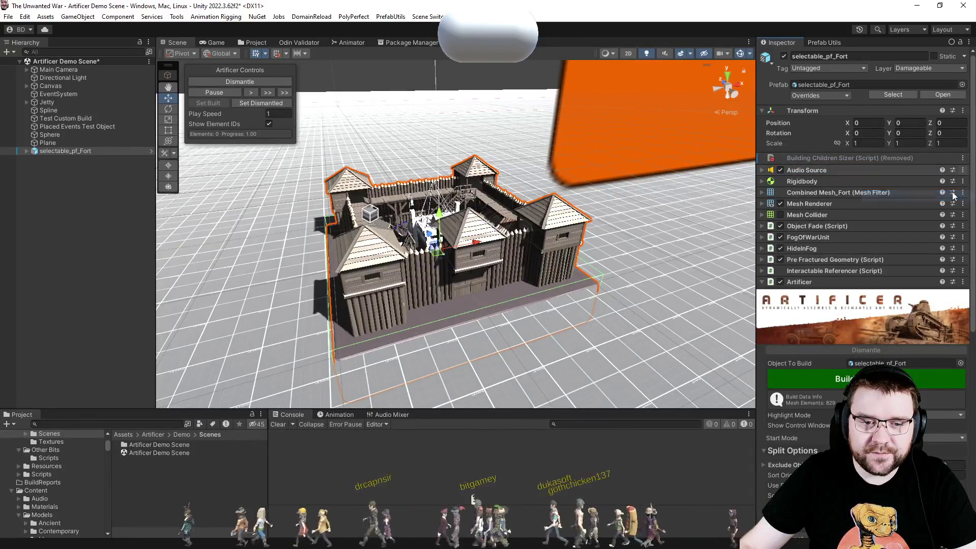
# Remove the Object Fade, FogOfWarUnit, HideInFog, Pre Fractured Geometry and Interactable Referencer components.
pyautogui.click(962, 227)
pyautogui.click(952, 253)
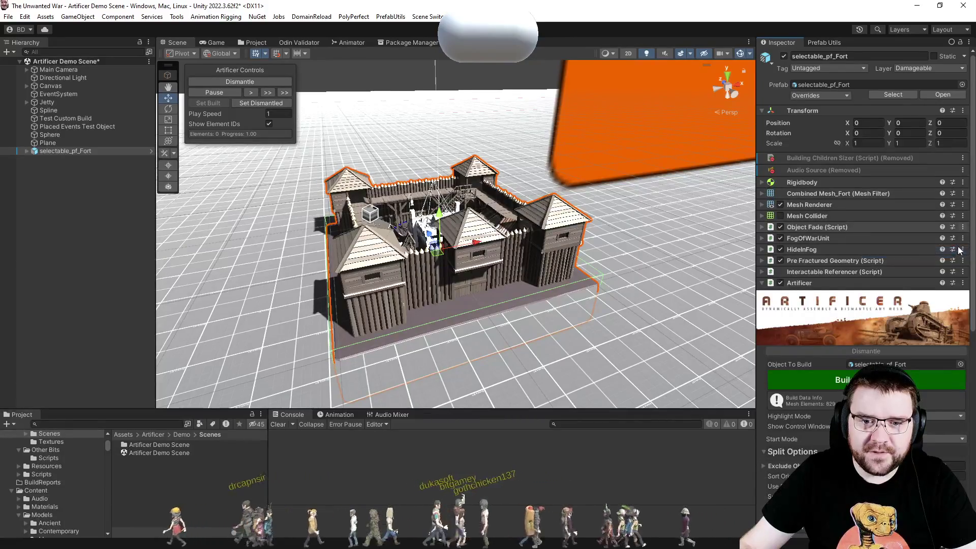
pyautogui.click(963, 239)
pyautogui.click(951, 263)
pyautogui.click(962, 251)
pyautogui.click(951, 277)
pyautogui.click(963, 263)
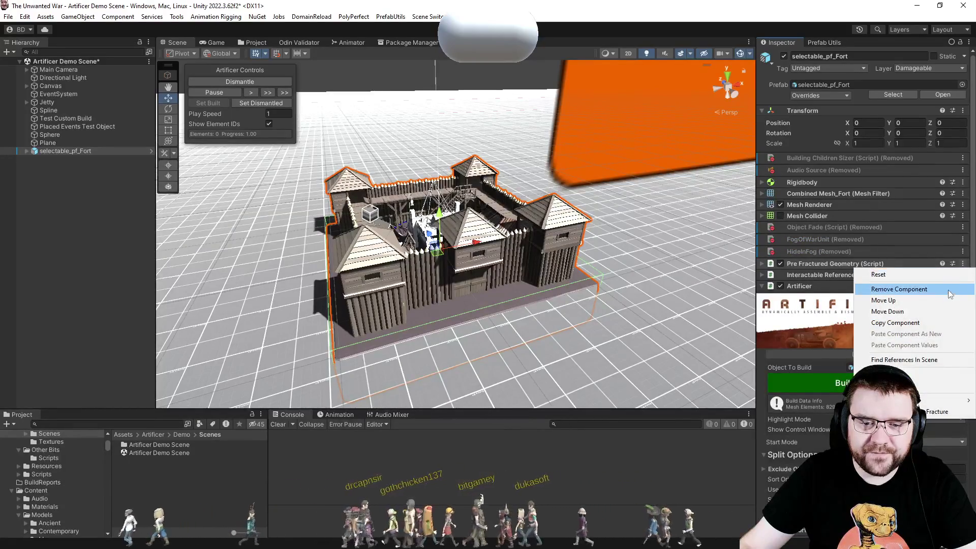
pyautogui.click(950, 288)
pyautogui.click(962, 275)
pyautogui.click(948, 312)
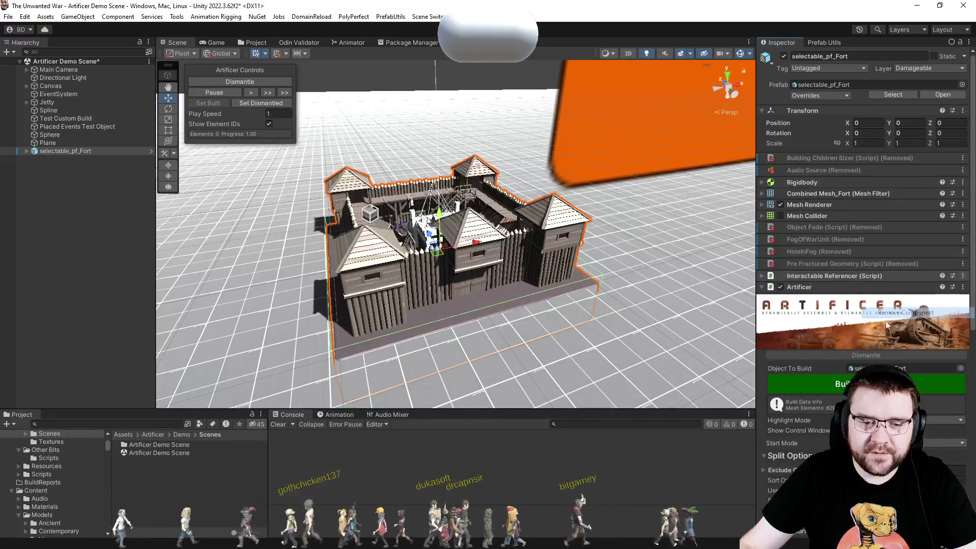
pyautogui.click(51, 102)
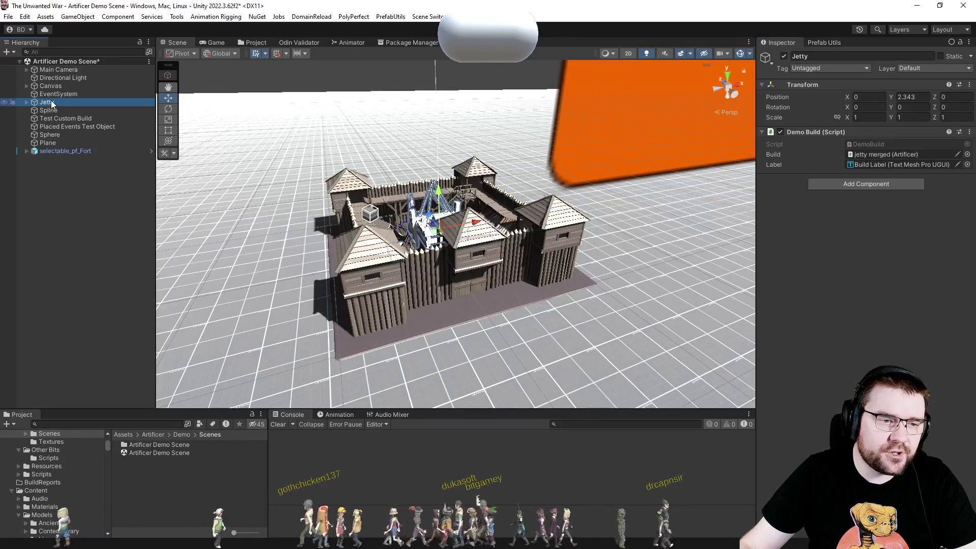
# Frame the Jetty and inspect its children, from jetty merged through Camera Target.
pyautogui.press('f')
pyautogui.moveTo(422, 264)
pyautogui.mouseDown()
pyautogui.moveTo(704, 337)
pyautogui.moveTo(298, 338)
pyautogui.moveTo(415, 307)
pyautogui.mouseUp()
pyautogui.scroll(-10, 414, 307)
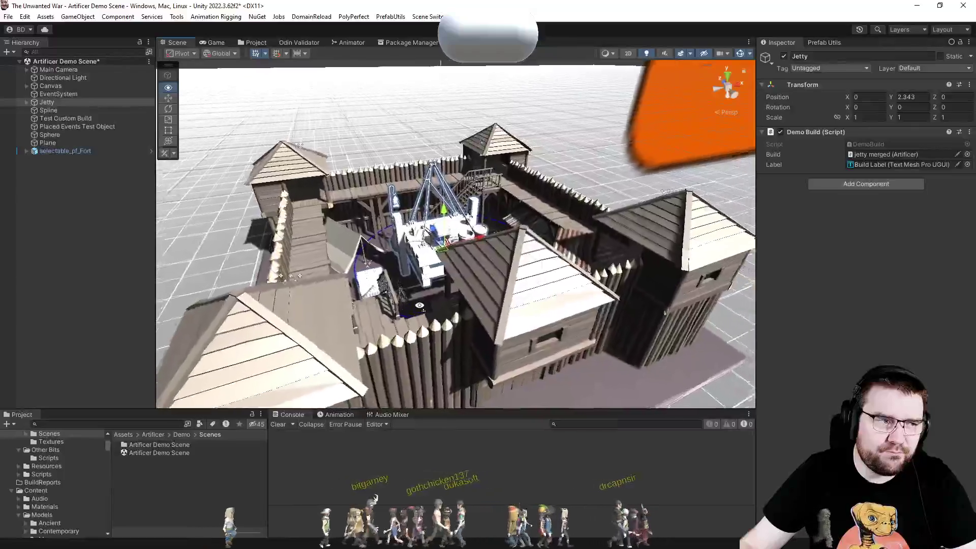
pyautogui.click(66, 103)
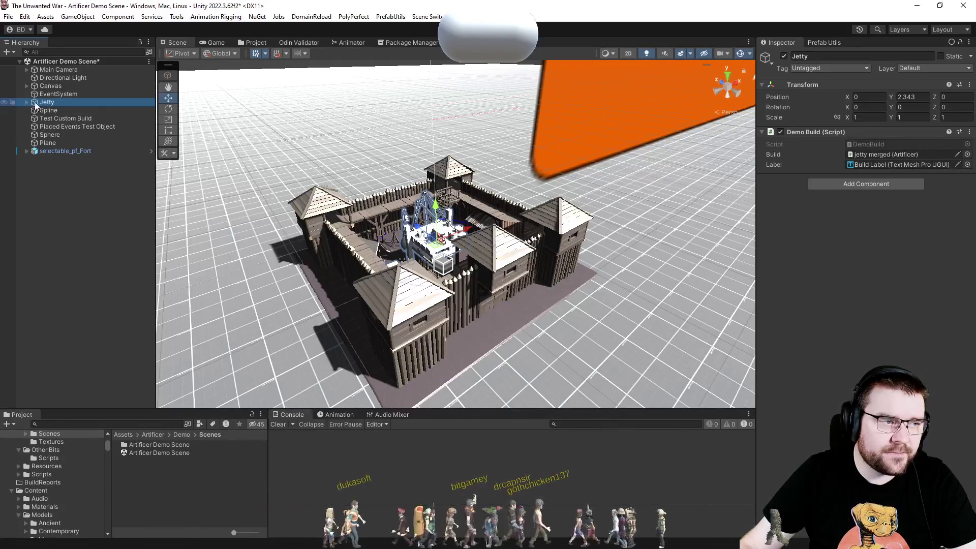
pyautogui.click(27, 102)
pyautogui.click(56, 111)
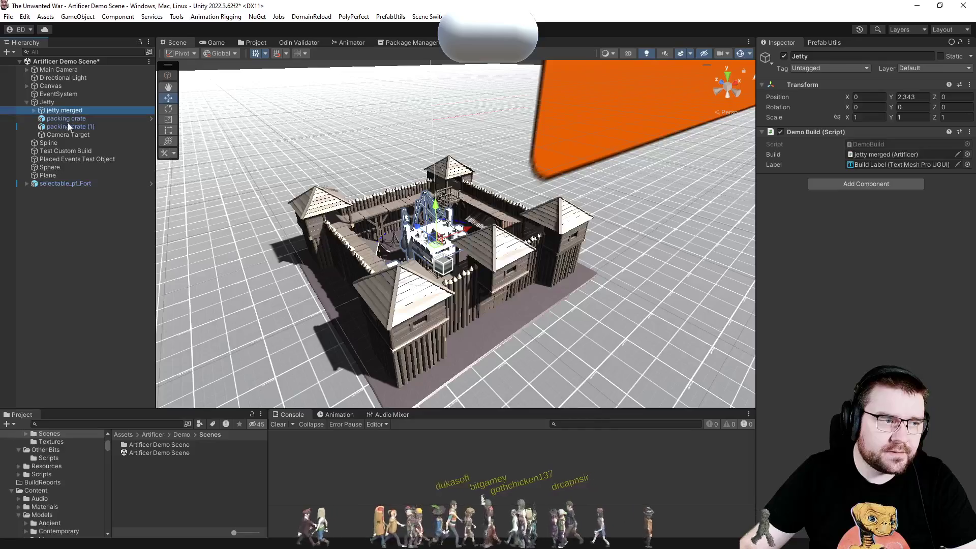
pyautogui.keyDown('shift'); pyautogui.click(72, 135); pyautogui.keyUp('shift')
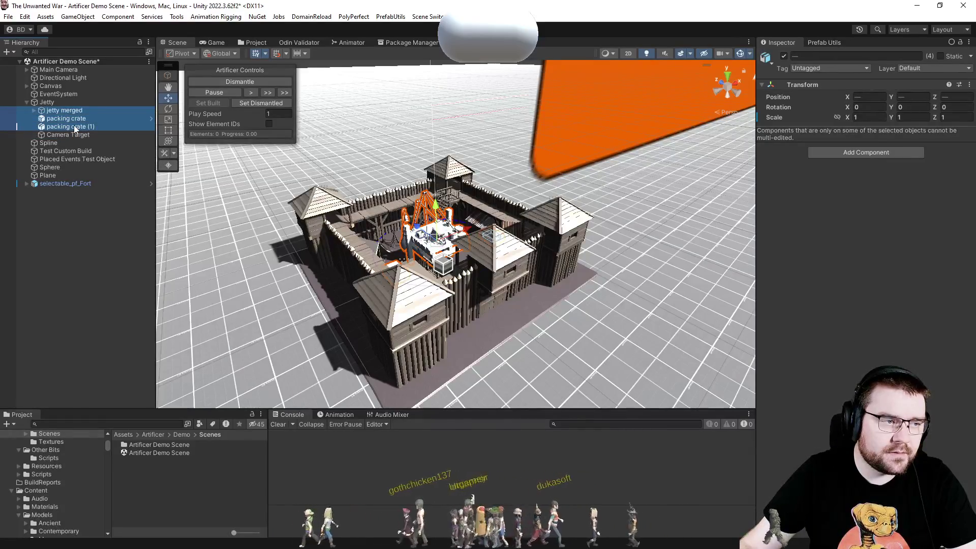
pyautogui.click(51, 104)
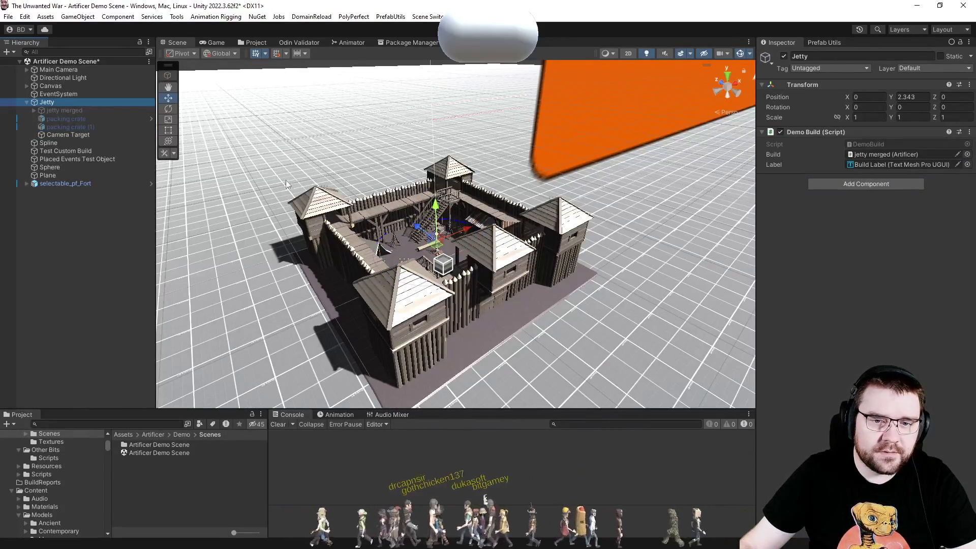
# Replace jetty merged with selectable_pf_Fort as the Jetty Demo Build's Build target.
pyautogui.click(874, 154)
pyautogui.click(74, 111)
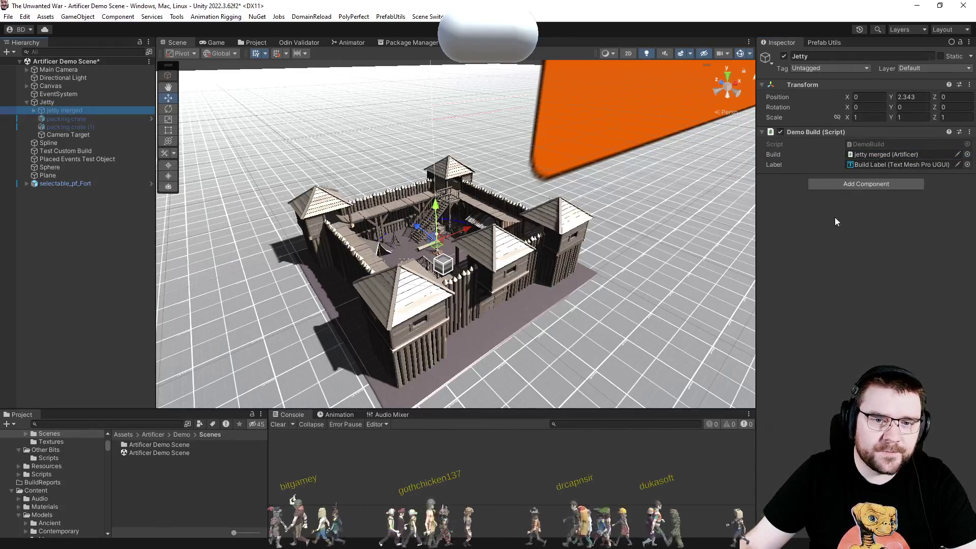
pyautogui.click(813, 157)
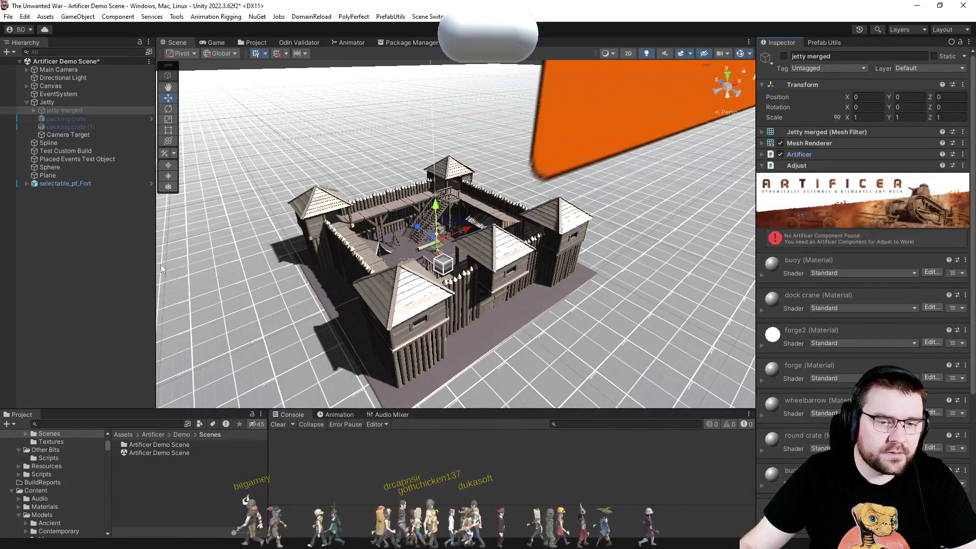
pyautogui.click(51, 102)
pyautogui.moveTo(697, 218); pyautogui.dragTo(888, 155)
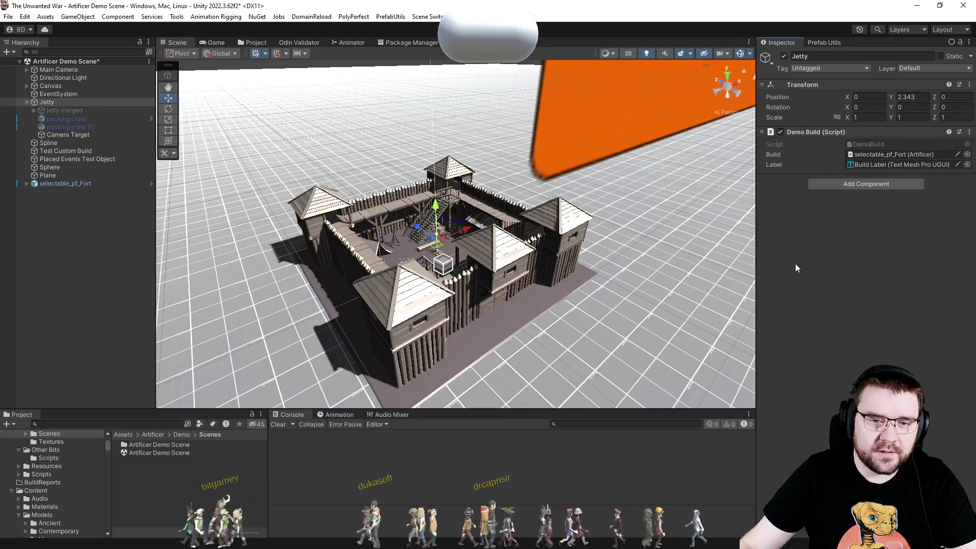
pyautogui.click(59, 152)
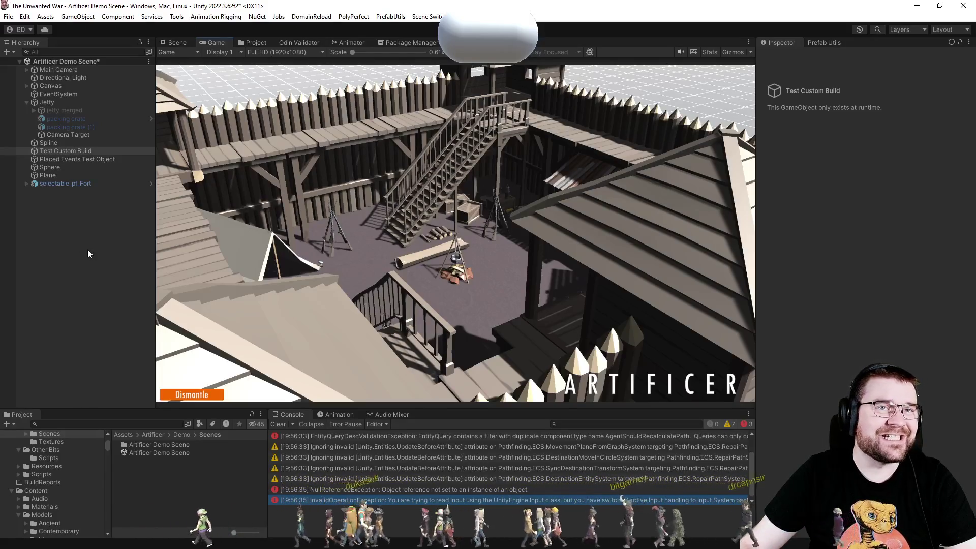
# Interact with the running game and inspect the Console's input and null-reference errors.
pyautogui.click(268, 180)
pyautogui.click(508, 490)
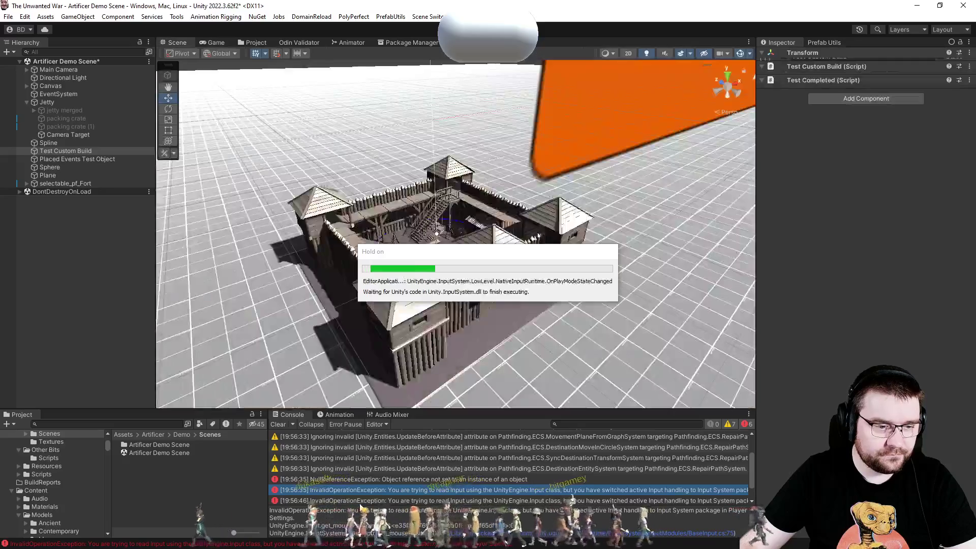
pyautogui.click(376, 480)
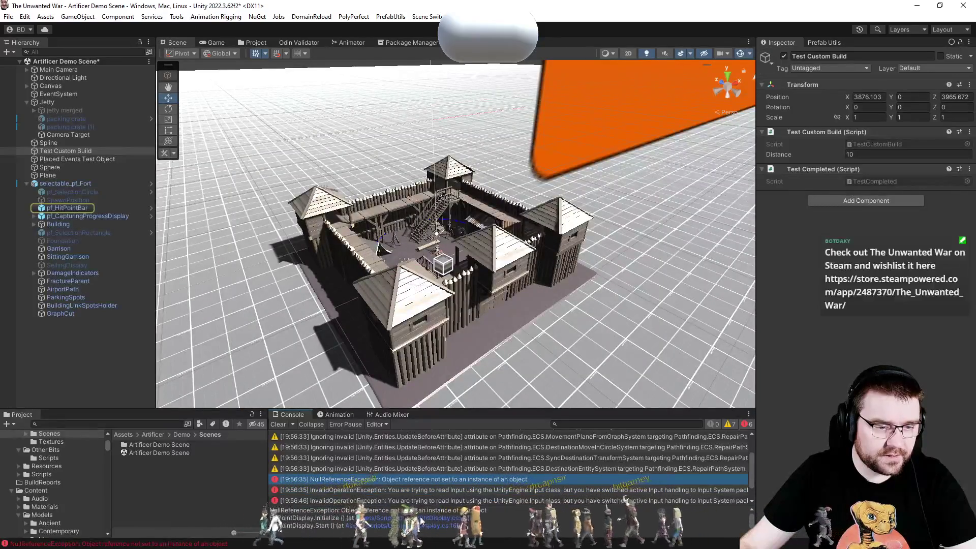
# Remove the Hit Point Display from pf_HitPointBar and the capturing display from pf_CapturingProgressDisplay.
pyautogui.click(84, 208)
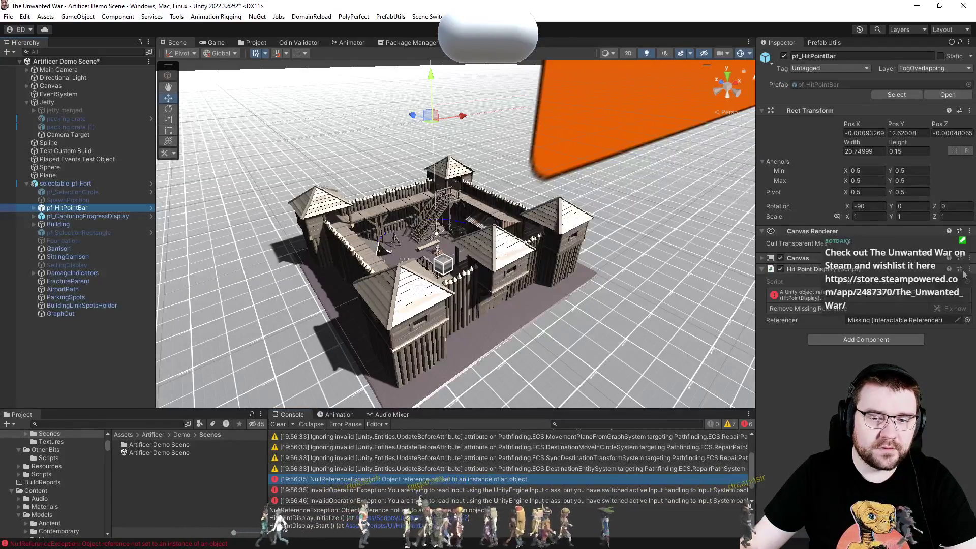
pyautogui.click(970, 269)
pyautogui.click(904, 293)
pyautogui.click(84, 216)
pyautogui.click(968, 273)
pyautogui.click(893, 294)
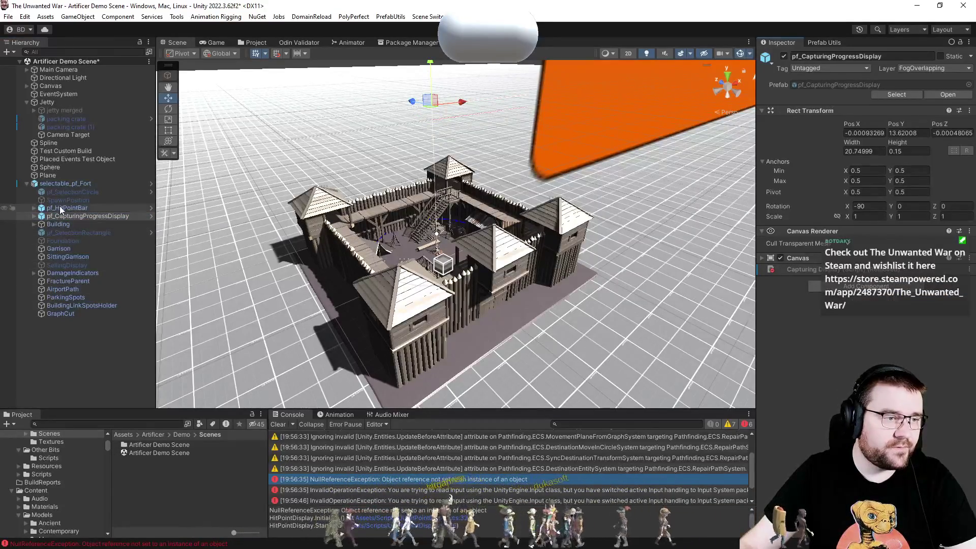
# Remove GraphCut's Dynamic Obstacle and Box Collider, then collapse and reselect selectable_pf_Fort.
pyautogui.click(73, 248)
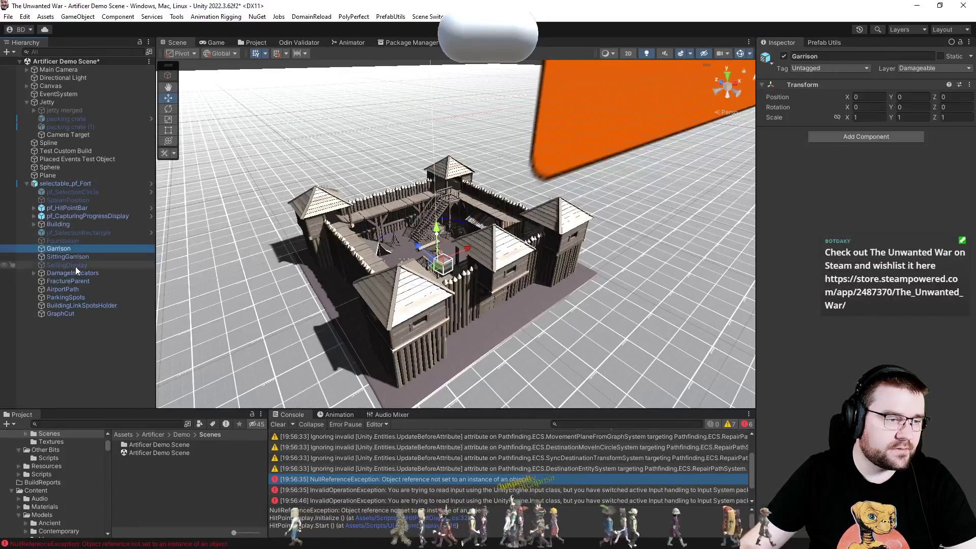
pyautogui.click(76, 274)
pyautogui.click(76, 282)
pyautogui.click(79, 290)
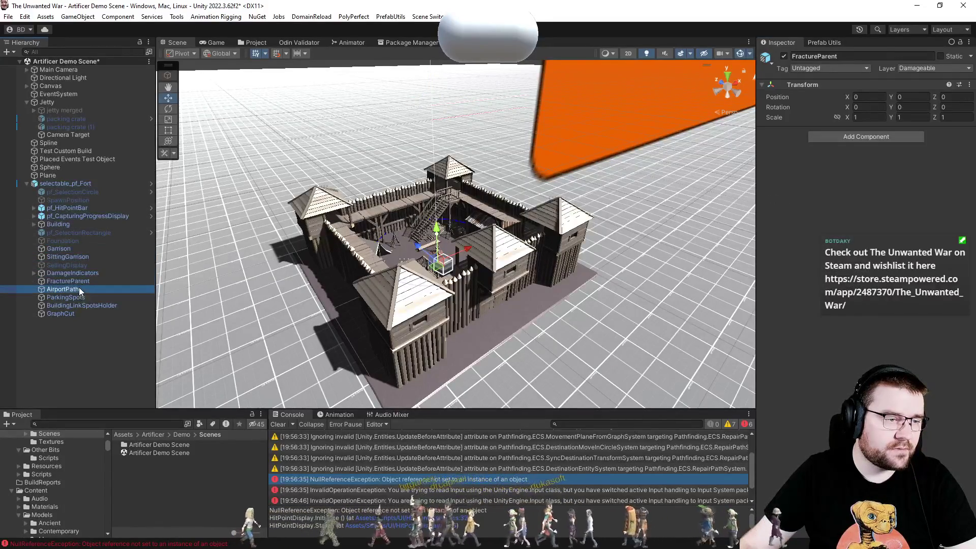
pyautogui.click(81, 295)
pyautogui.click(81, 306)
pyautogui.click(72, 315)
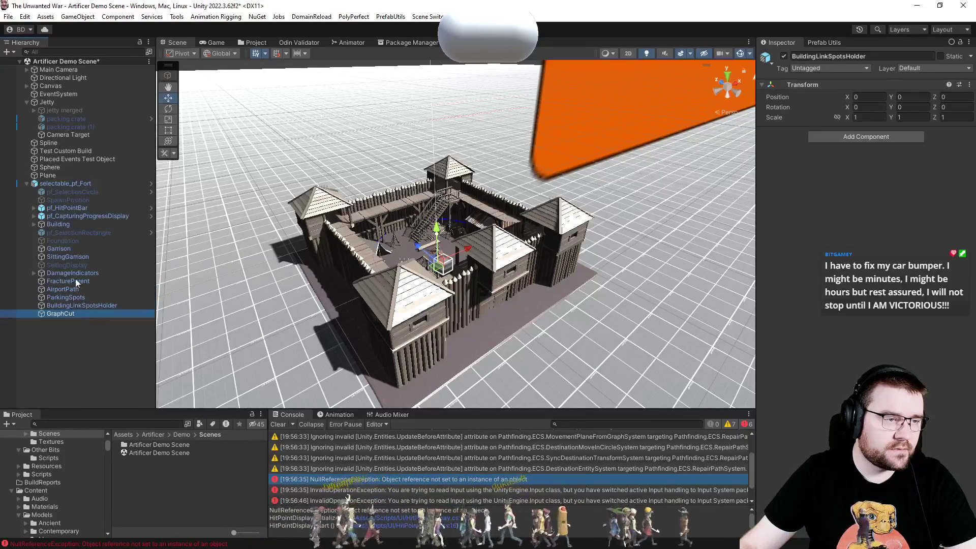
pyautogui.click(969, 224)
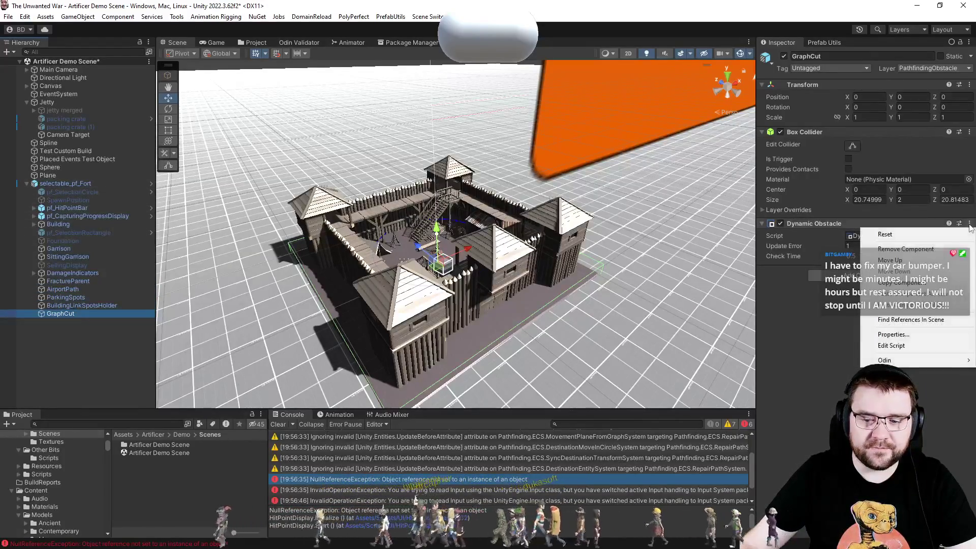
pyautogui.click(906, 249)
pyautogui.click(970, 132)
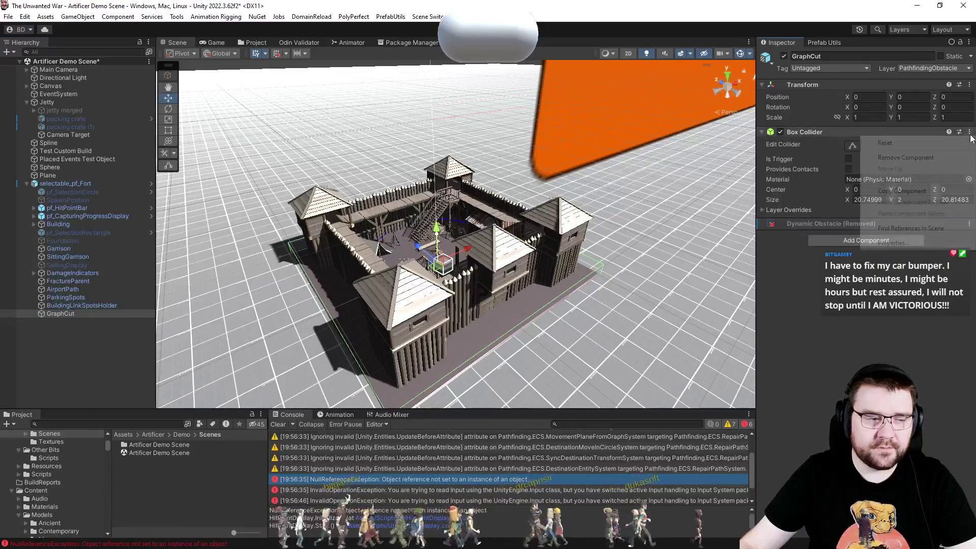
pyautogui.click(905, 157)
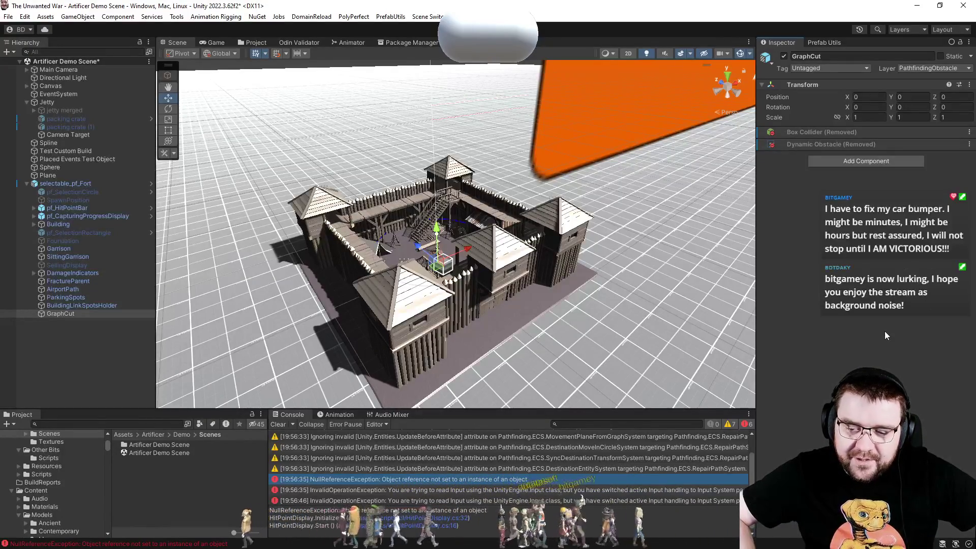
pyautogui.click(26, 183)
pyautogui.click(55, 185)
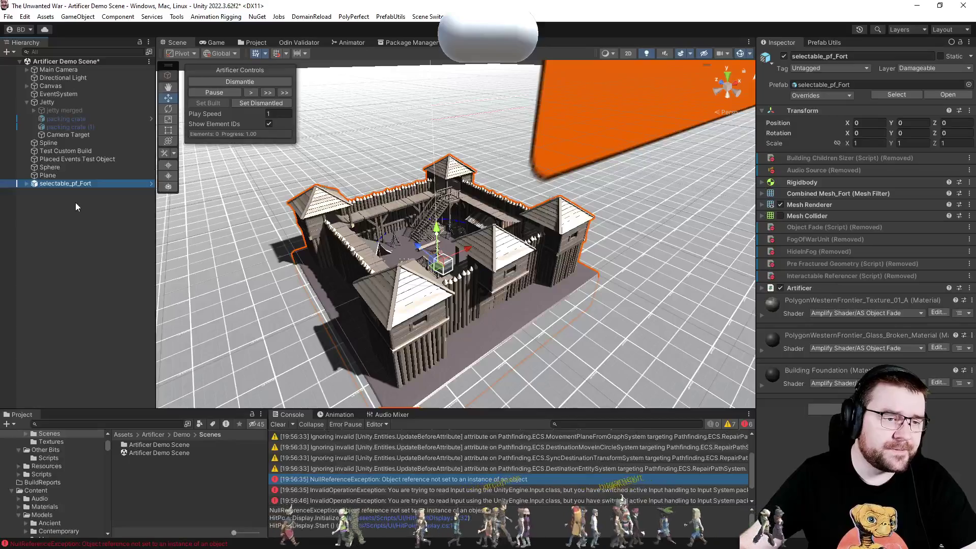
# Replace the EventSystem's input module with InputSystemUIInputModule and enter Play mode.
pyautogui.click(67, 95)
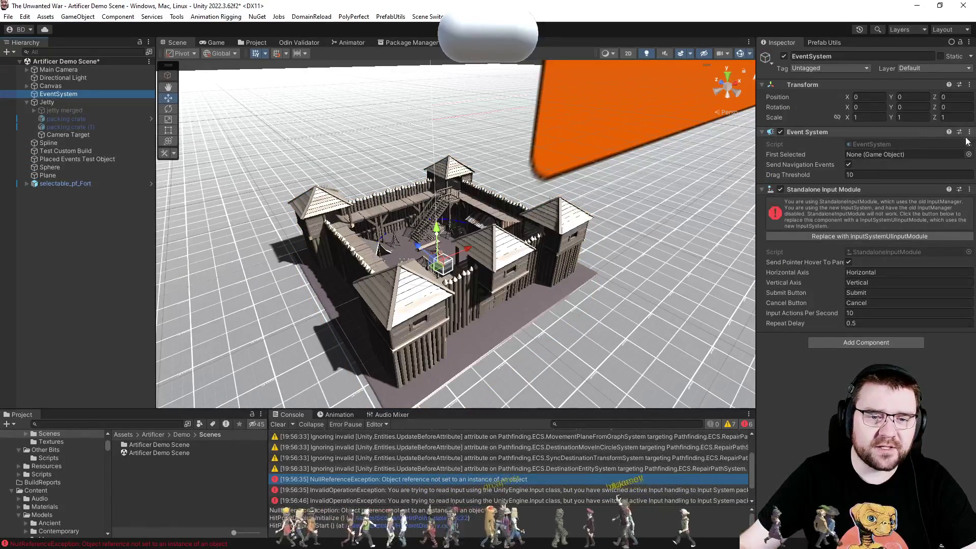
pyautogui.click(923, 235)
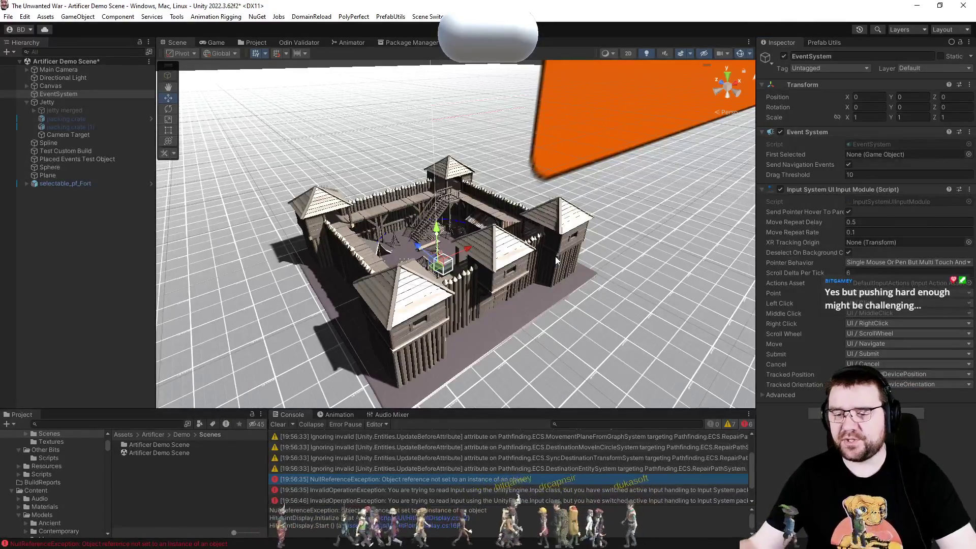
pyautogui.hotkey('ctrl', 'p')
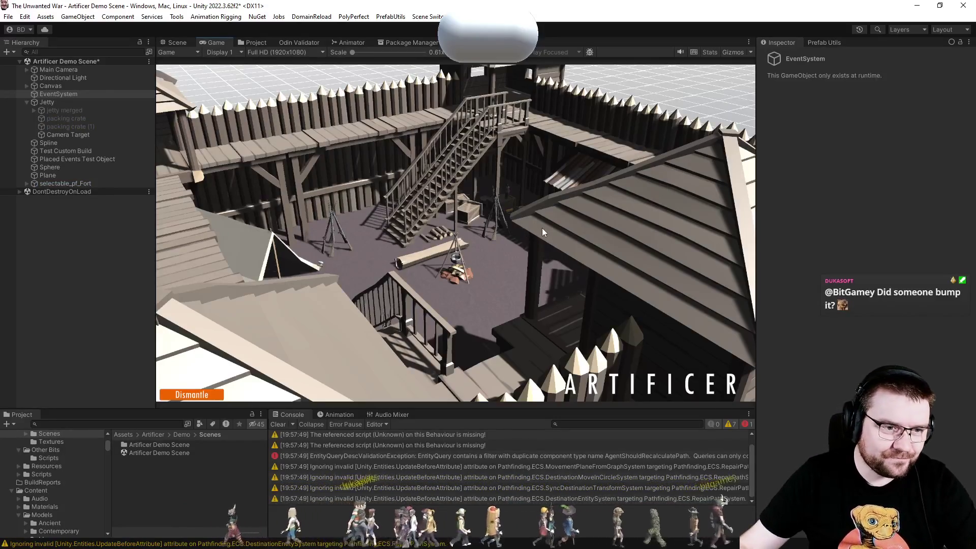
# Dismantle and rebuild the fort in the Game view, then select selectable_pf_Fort in the Hierarchy.
pyautogui.scroll(2, 542, 228)
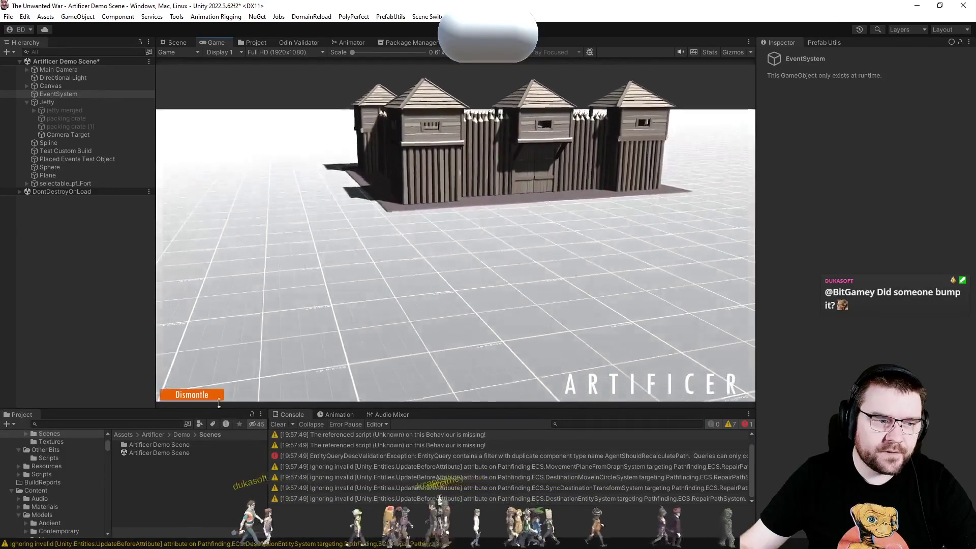
pyautogui.click(212, 395)
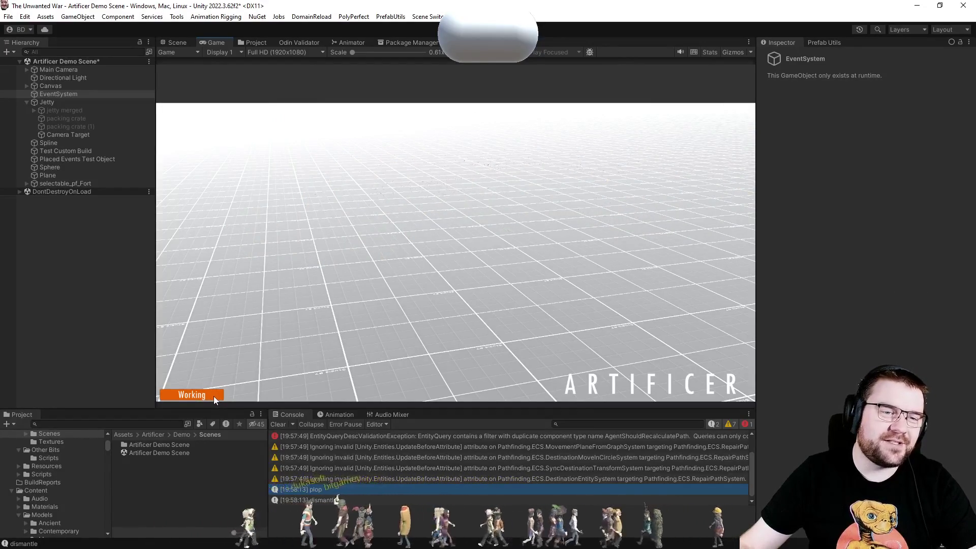
pyautogui.click(213, 396)
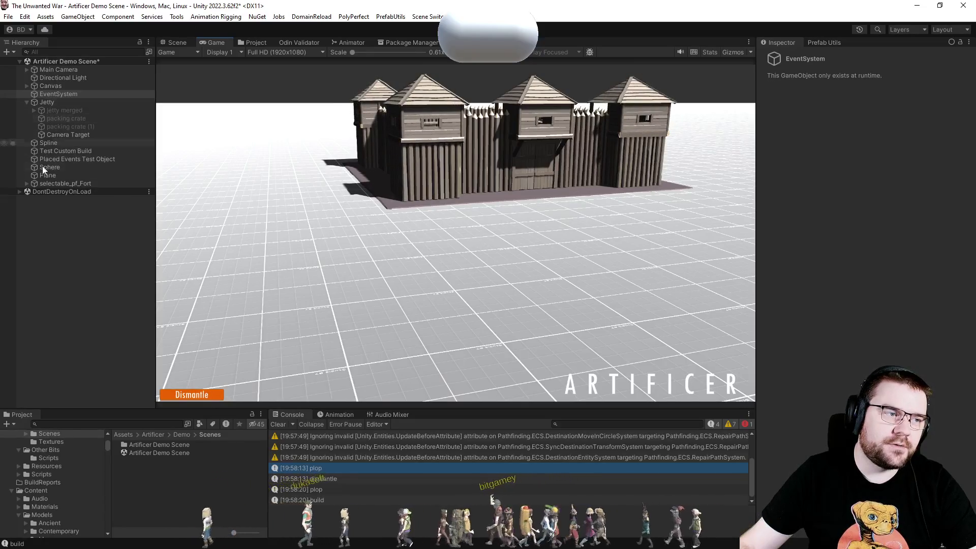
pyautogui.click(47, 182)
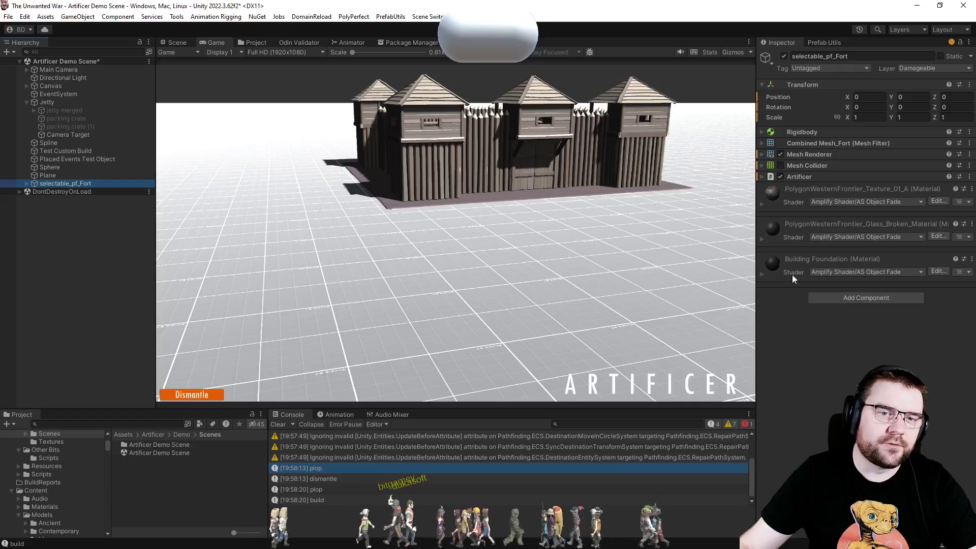
# Set Artificer's Place Mode to Time and Build Style to Appear, then dismantle and rebuild the fort.
pyautogui.click(798, 178)
pyautogui.scroll(-5, 818, 319)
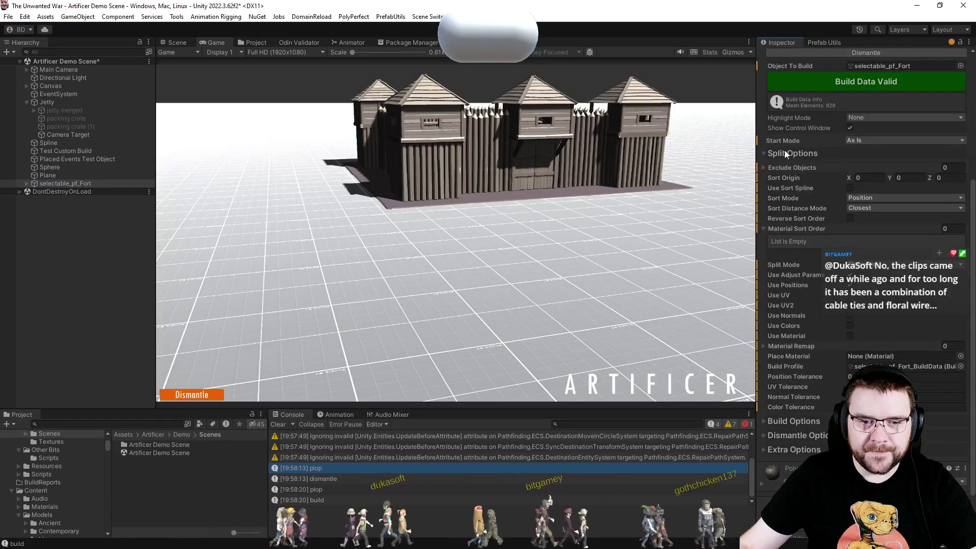
pyautogui.click(785, 151)
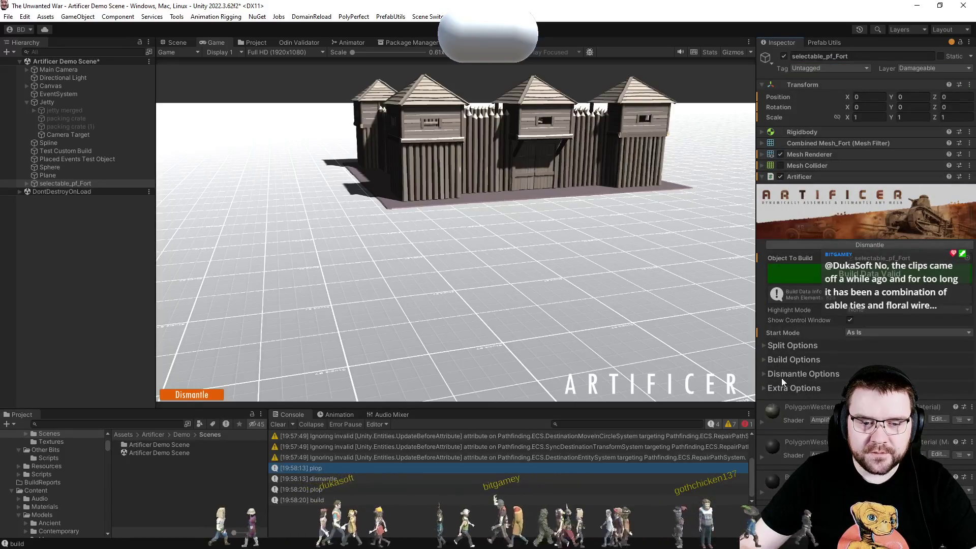
pyautogui.click(798, 362)
pyautogui.scroll(-4, 797, 364)
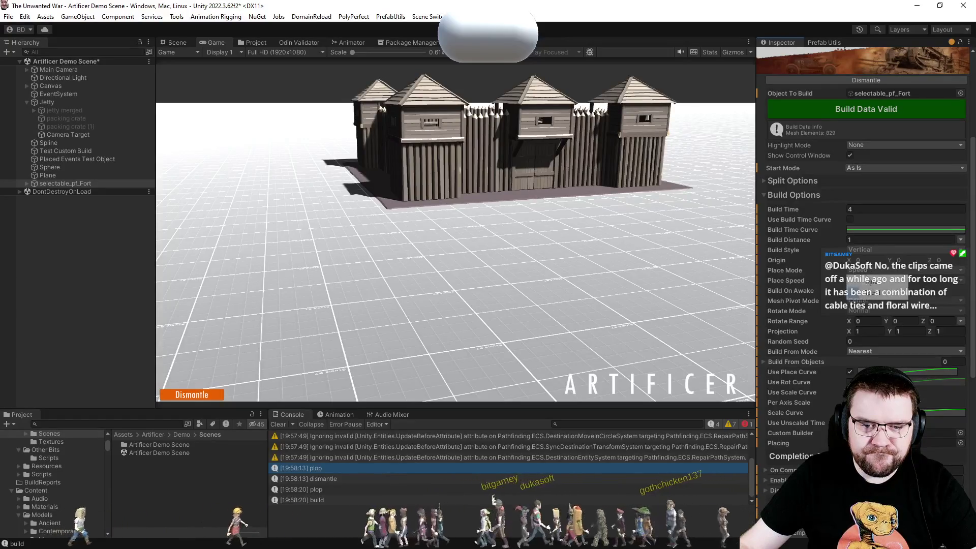
pyautogui.click(871, 285)
pyautogui.click(878, 311)
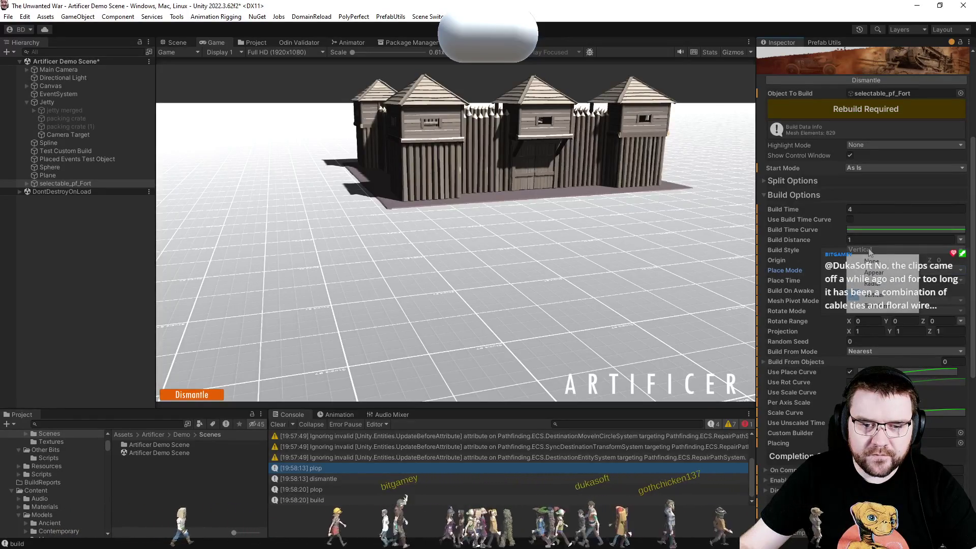
pyautogui.click(876, 273)
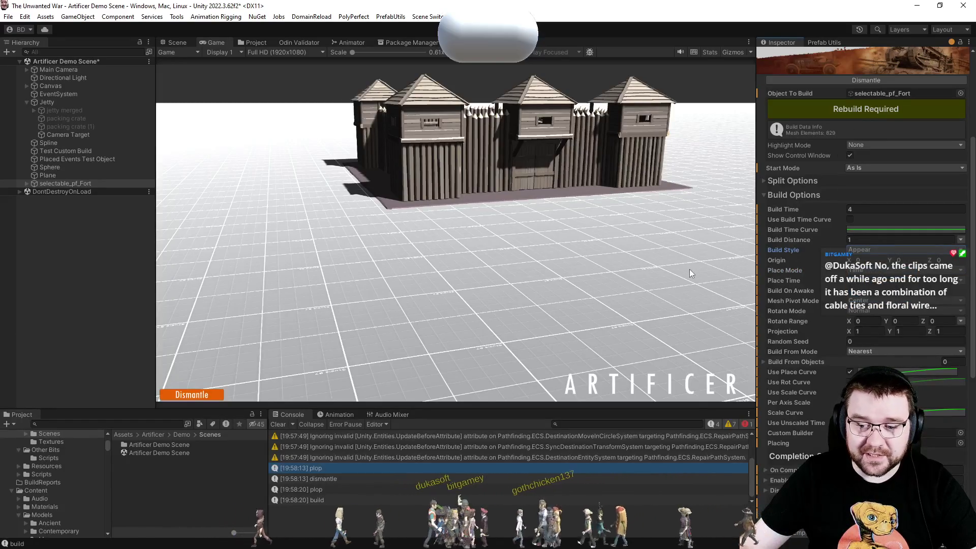
pyautogui.click(203, 395)
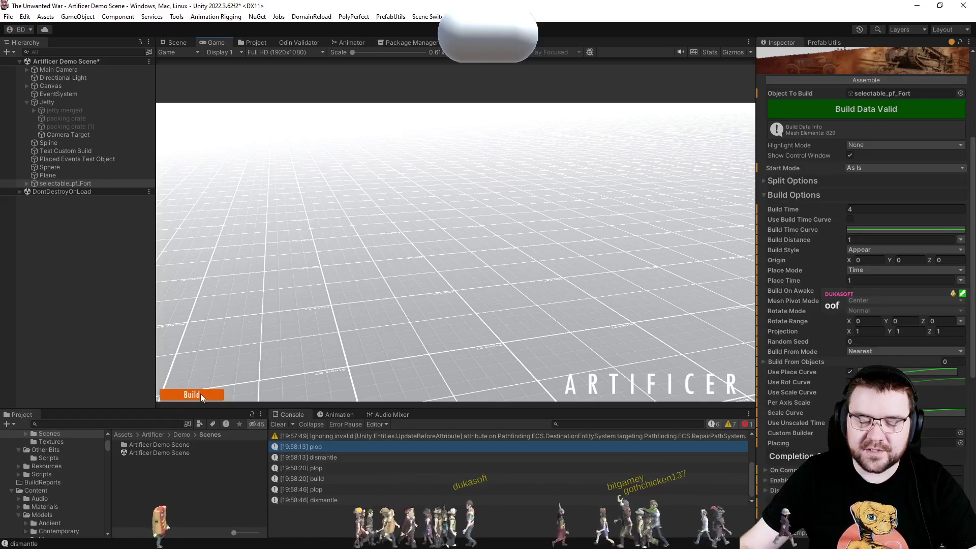
pyautogui.click(200, 395)
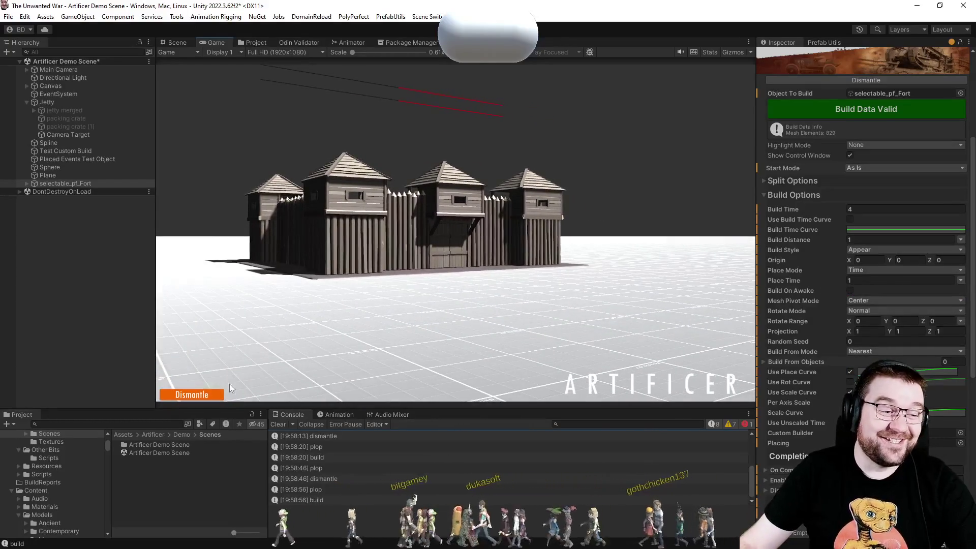
# In Dismantle Options, set Min Explode Force to 5 and Max Explode Force to 50.
pyautogui.click(807, 197)
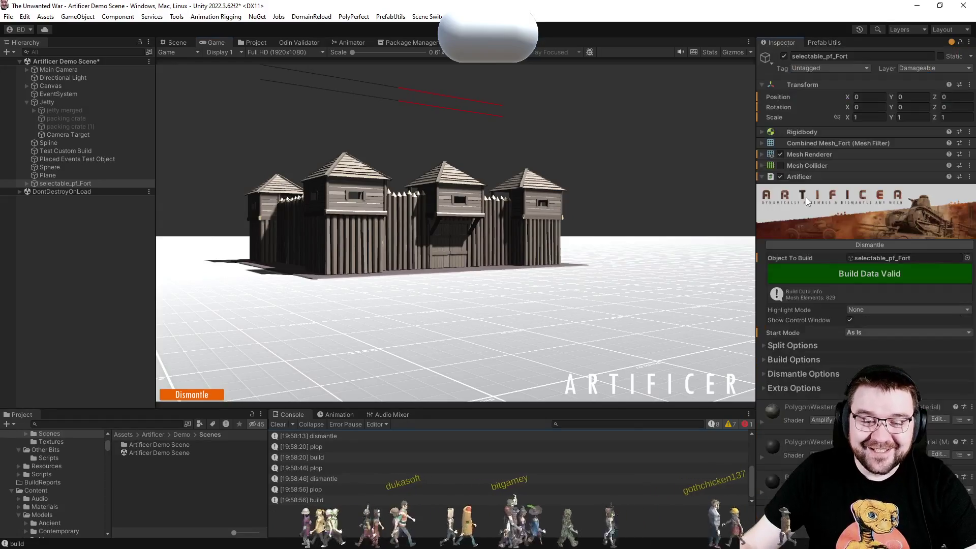
pyautogui.click(803, 374)
pyautogui.scroll(-5, 808, 381)
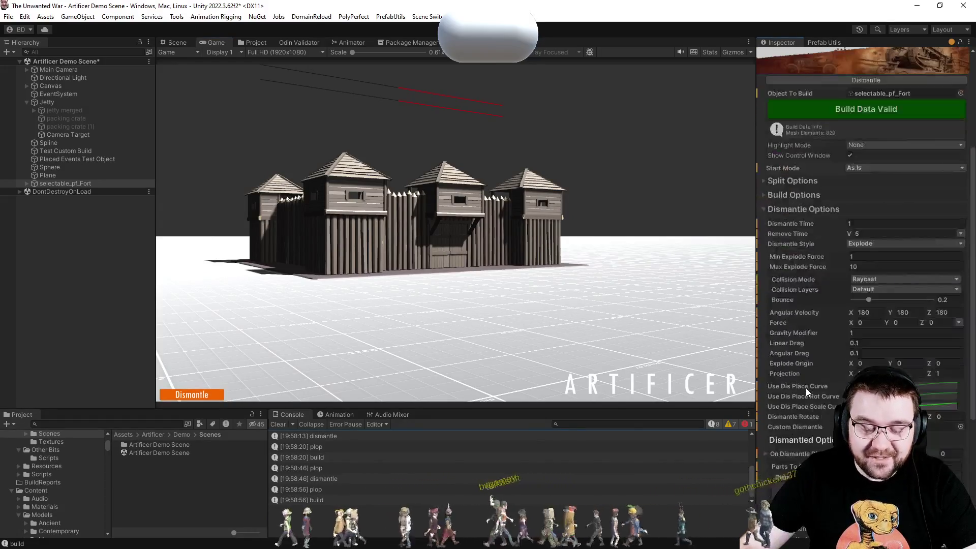
pyautogui.click(867, 257)
pyautogui.write('5')
pyautogui.press('Tab')
pyautogui.write('50')
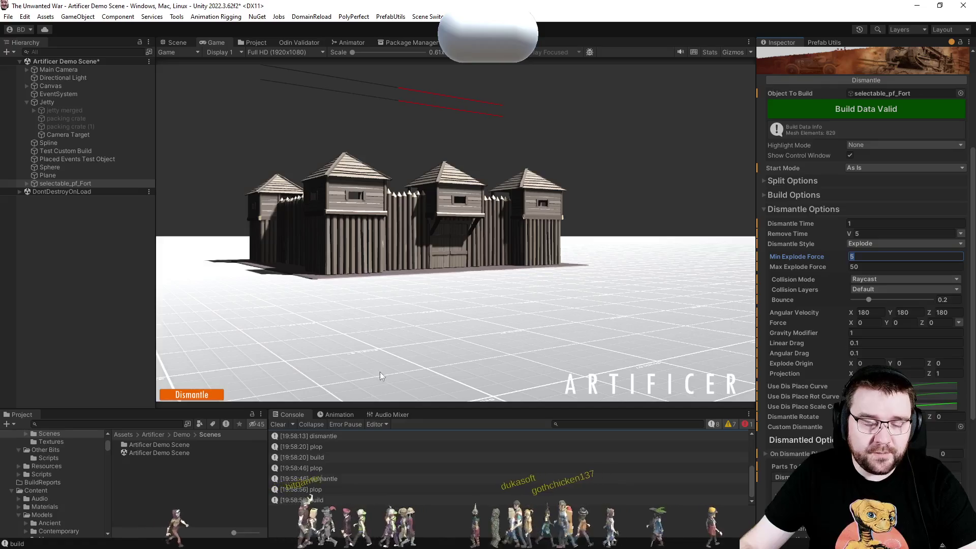
# Explode the fort, set Dismantle Time to 0.1, then rebuild and explode it again.
pyautogui.click(187, 395)
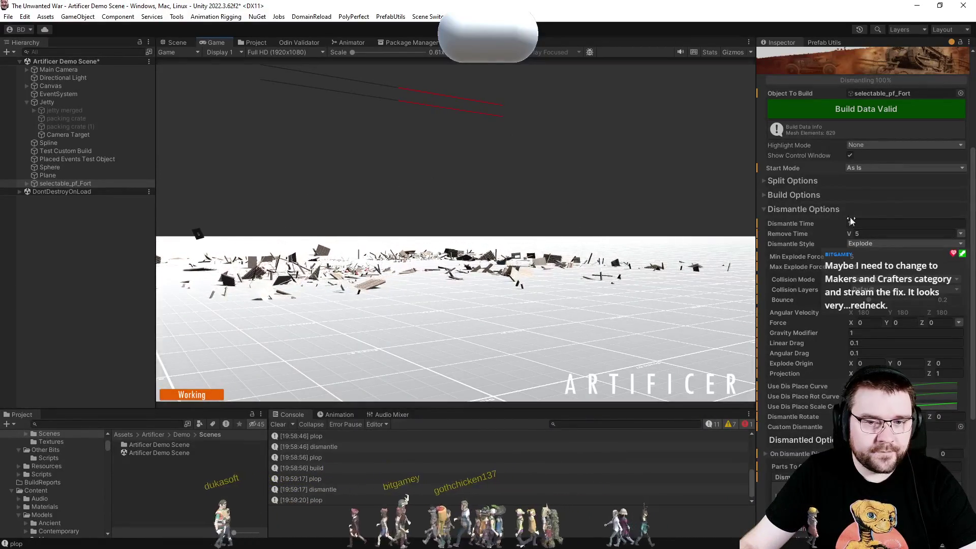
pyautogui.click(889, 223)
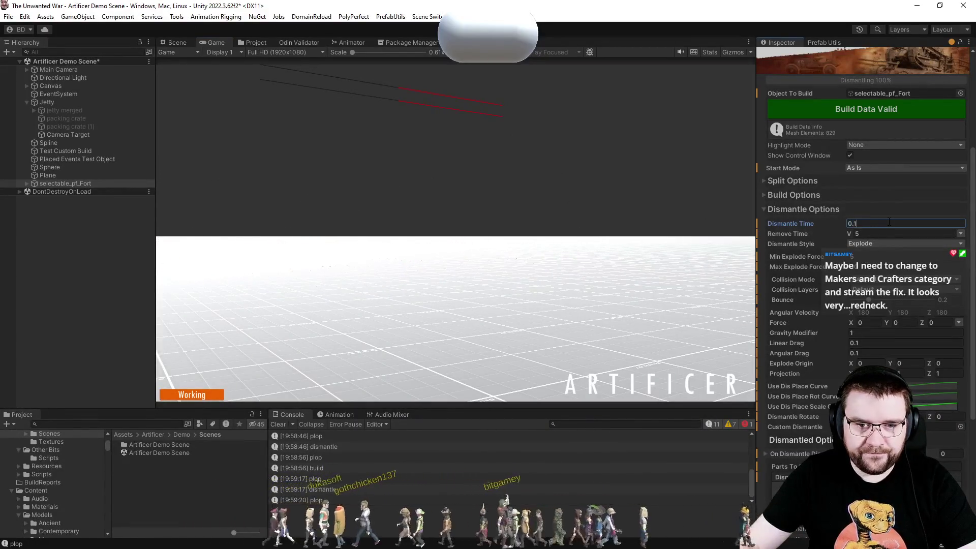
pyautogui.click(201, 396)
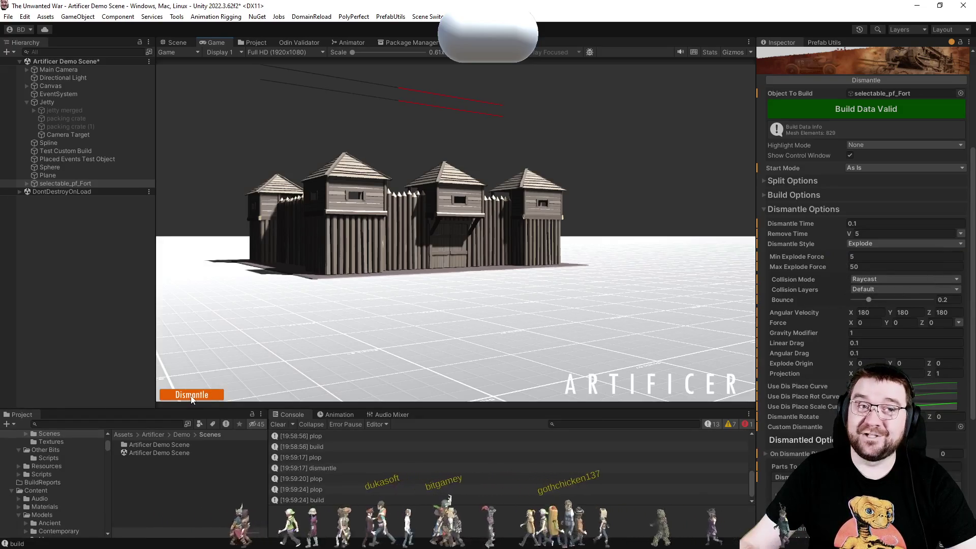
pyautogui.click(192, 400)
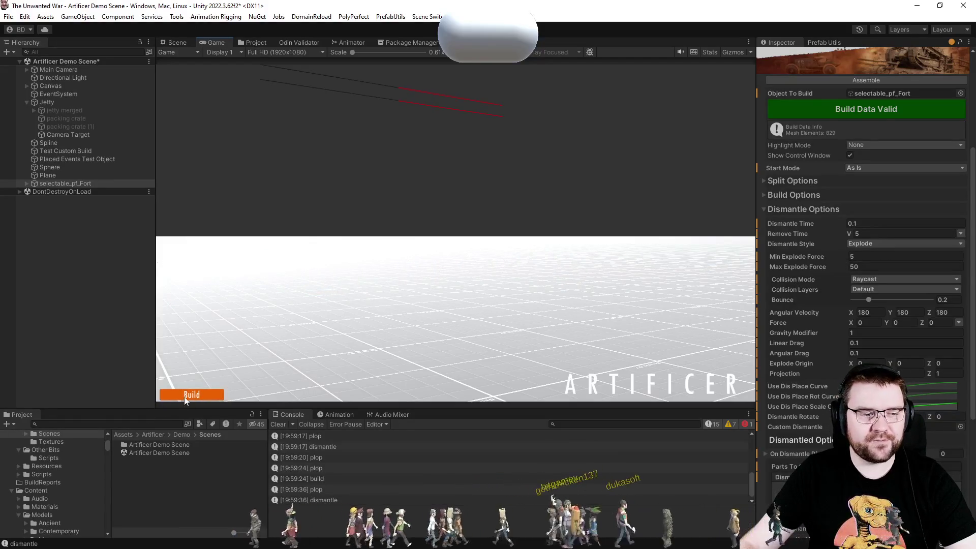
# Rebuild the fort, set explode forces to 500 and 5000, and dismantle it.
pyautogui.click(185, 399)
pyautogui.click(933, 258)
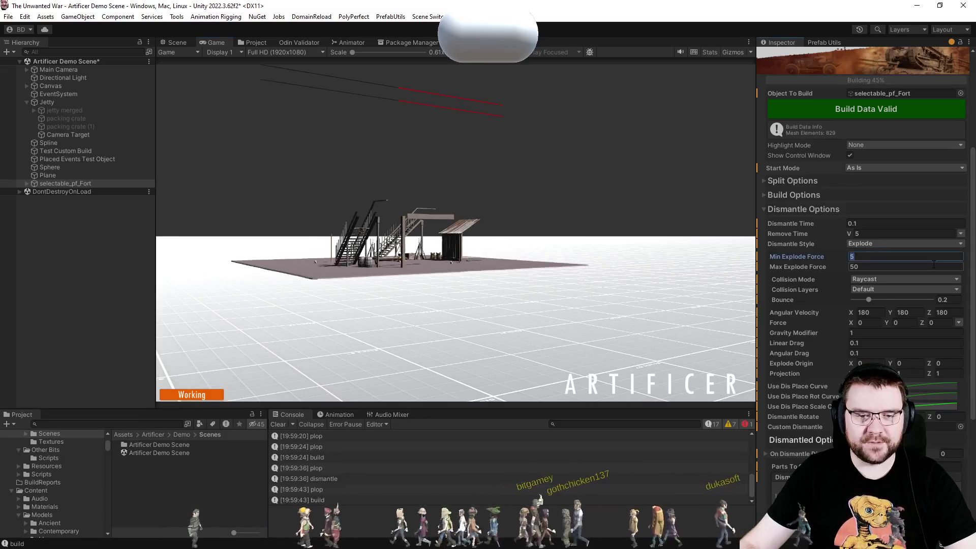
pyautogui.write('500')
pyautogui.press('Tab')
pyautogui.write('5000')
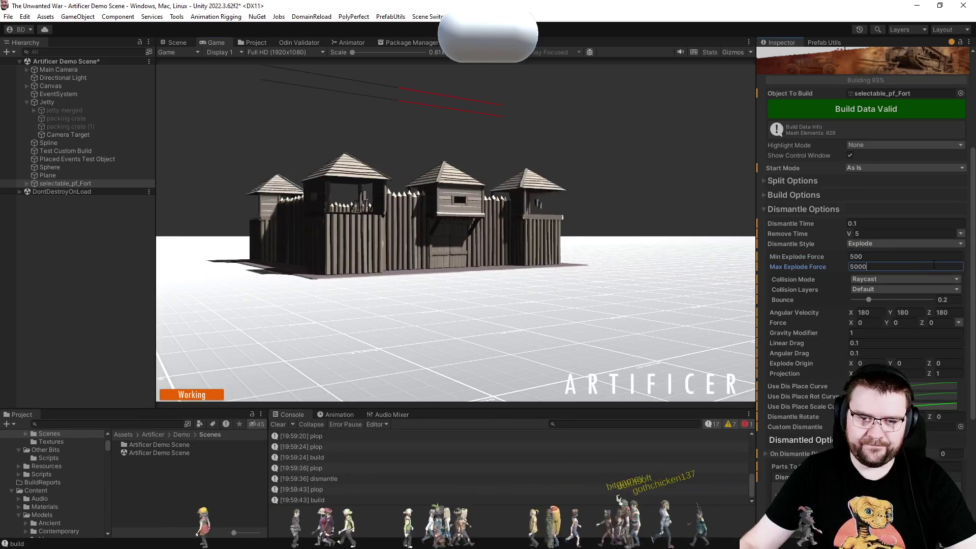
pyautogui.click(192, 396)
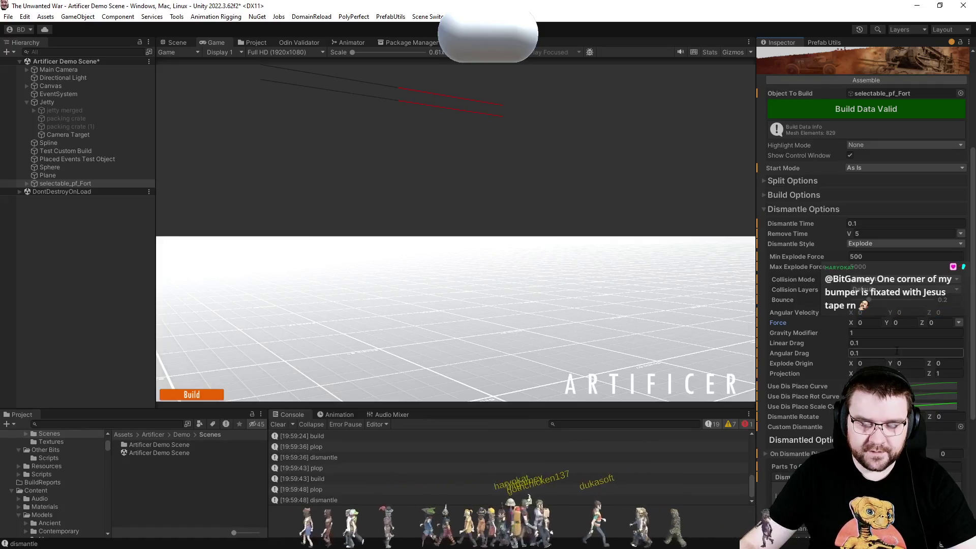
# Change explode forces to 1–10, then rebuild and blow the fort apart again.
pyautogui.click(867, 255)
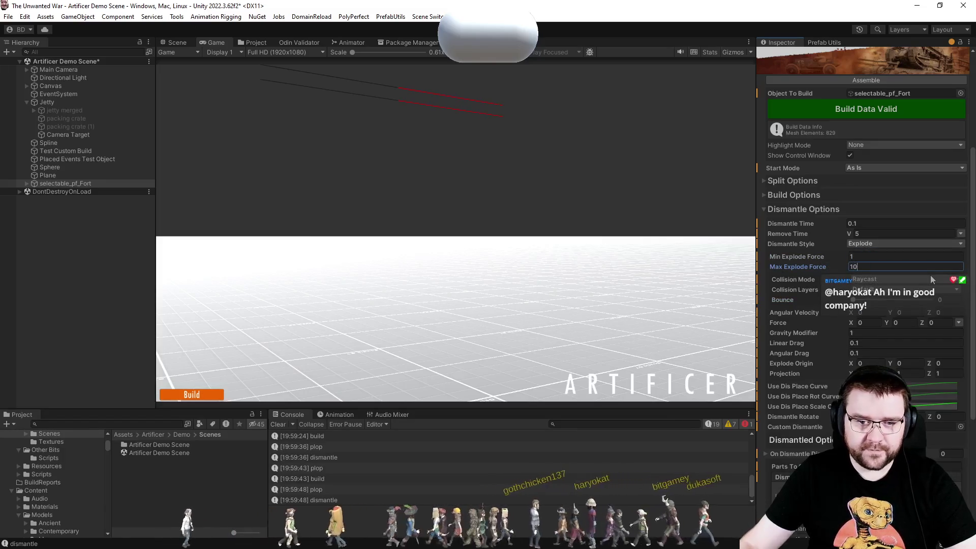
pyautogui.click(191, 394)
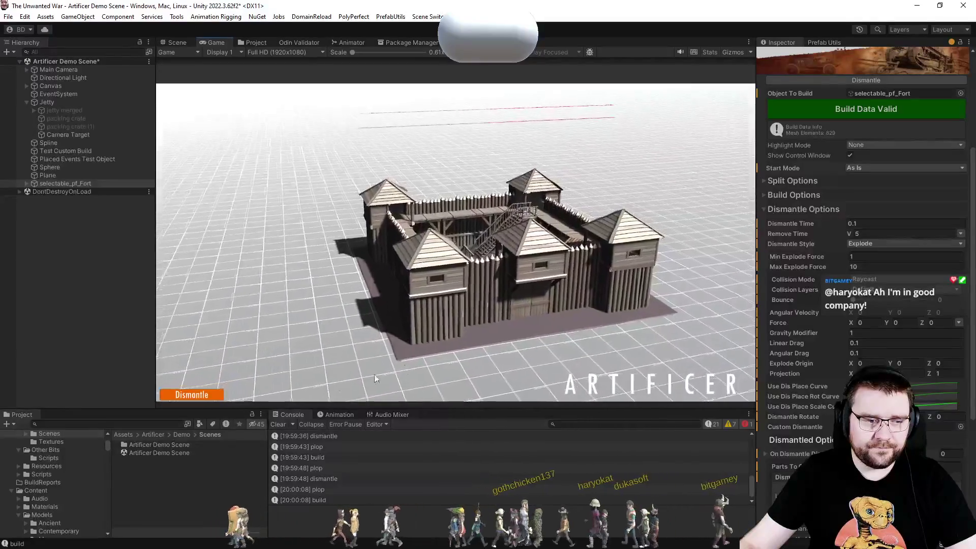
pyautogui.click(206, 396)
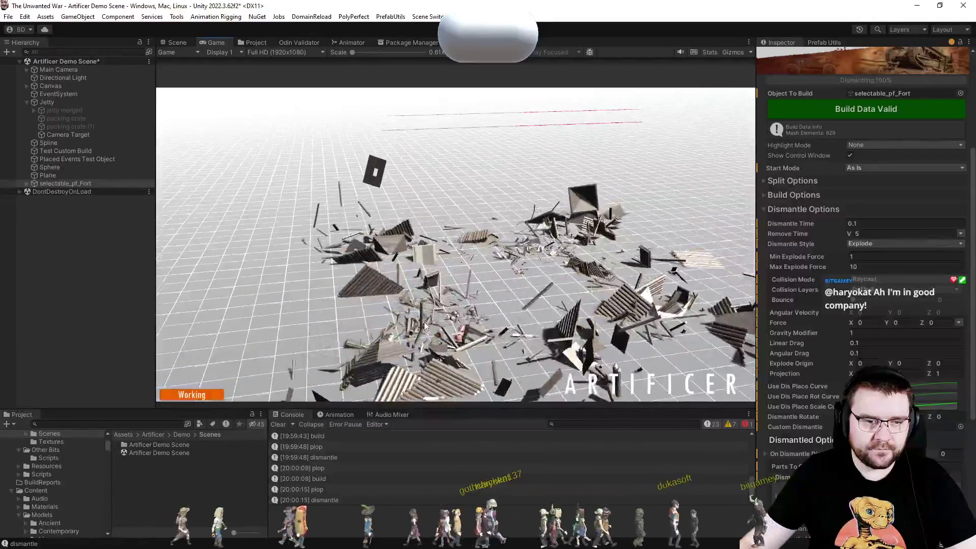
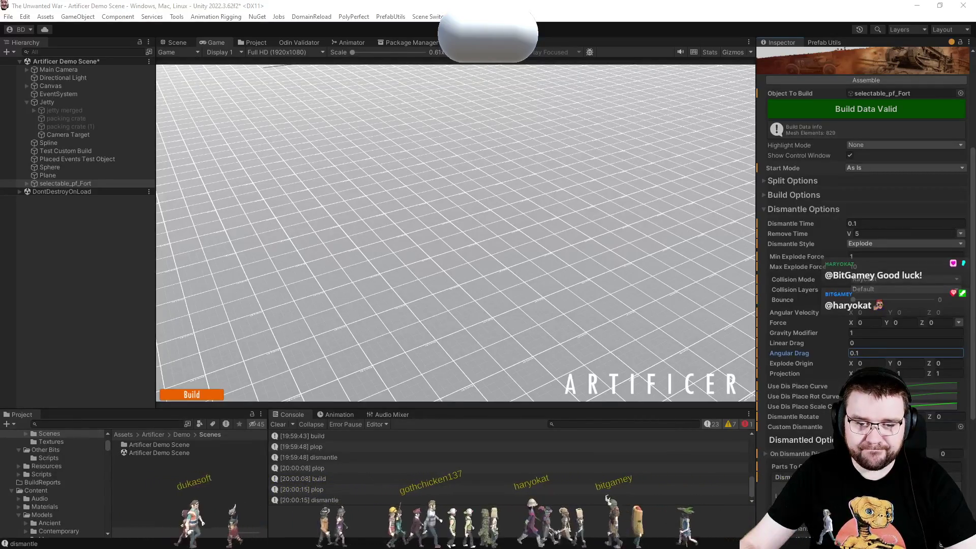
# Commit the angular drag value and rebuild the fort in the Game view to test it.
pyautogui.click(821, 389)
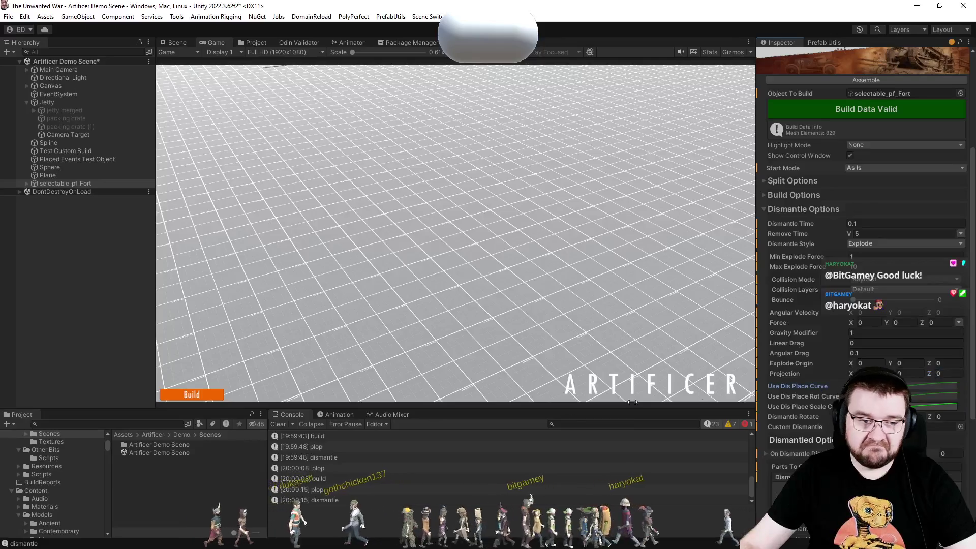
pyautogui.click(432, 300)
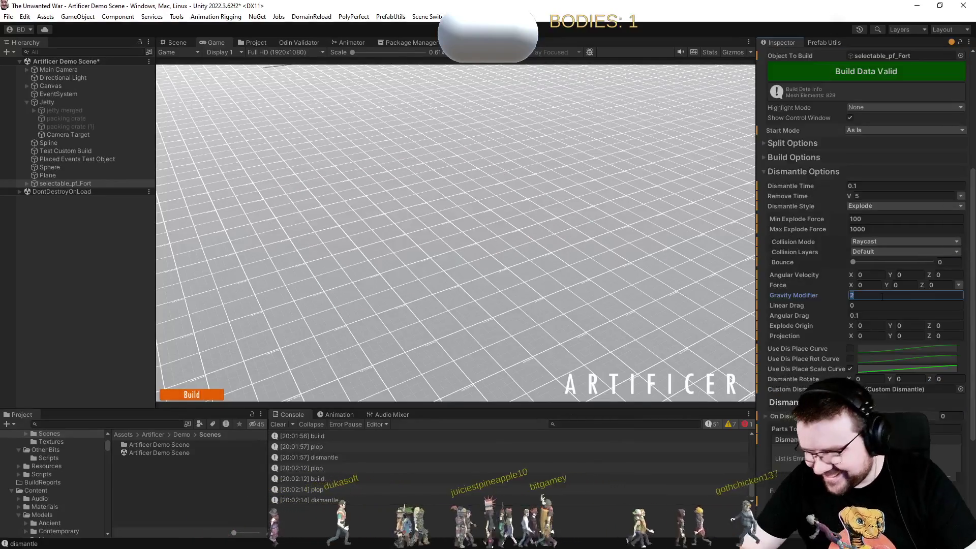
pyautogui.click(201, 398)
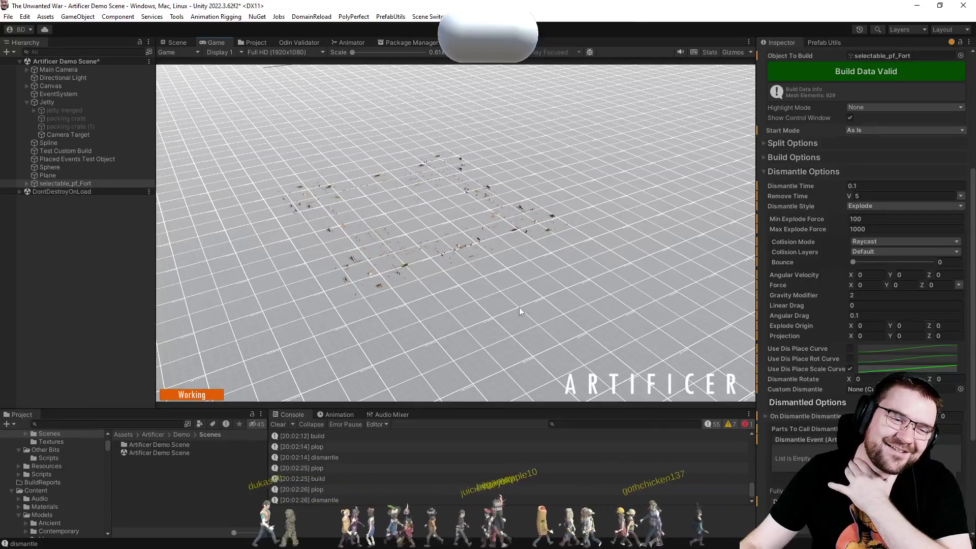
pyautogui.click(192, 397)
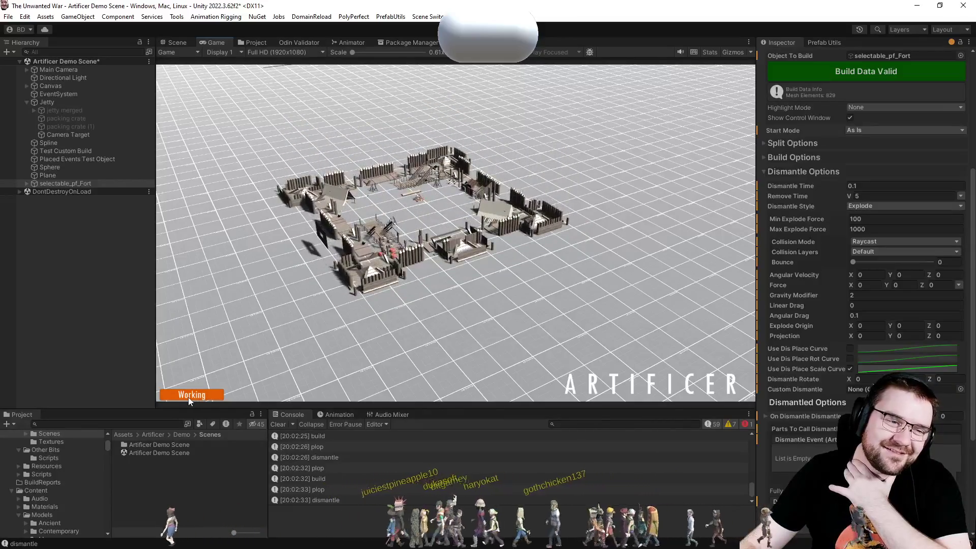
# Set Min Explode Force 1, Max 10 and Gravity Modifier 1, then build and dismantle to test.
pyautogui.click(876, 219)
pyautogui.write('1')
pyautogui.press('Tab')
pyautogui.write('10')
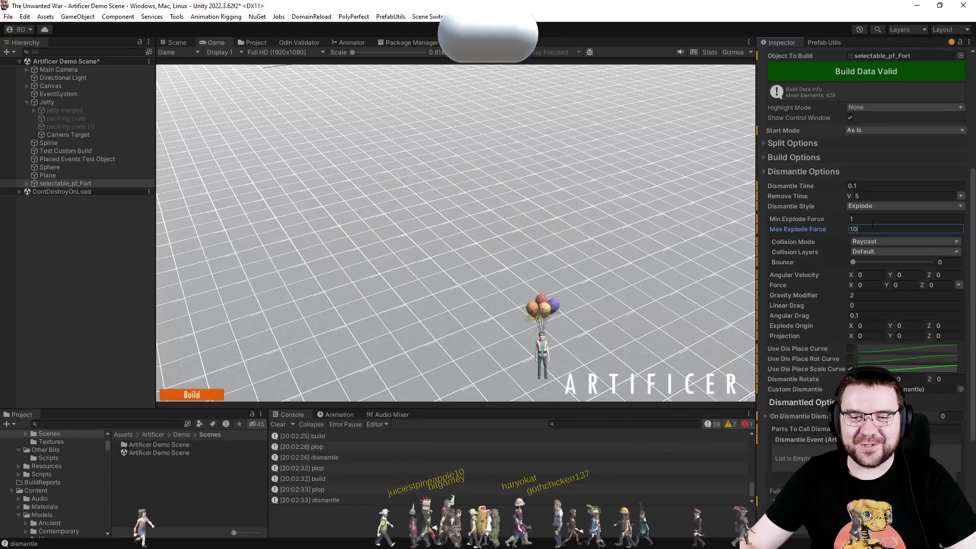
pyautogui.click(877, 296)
pyautogui.write('1')
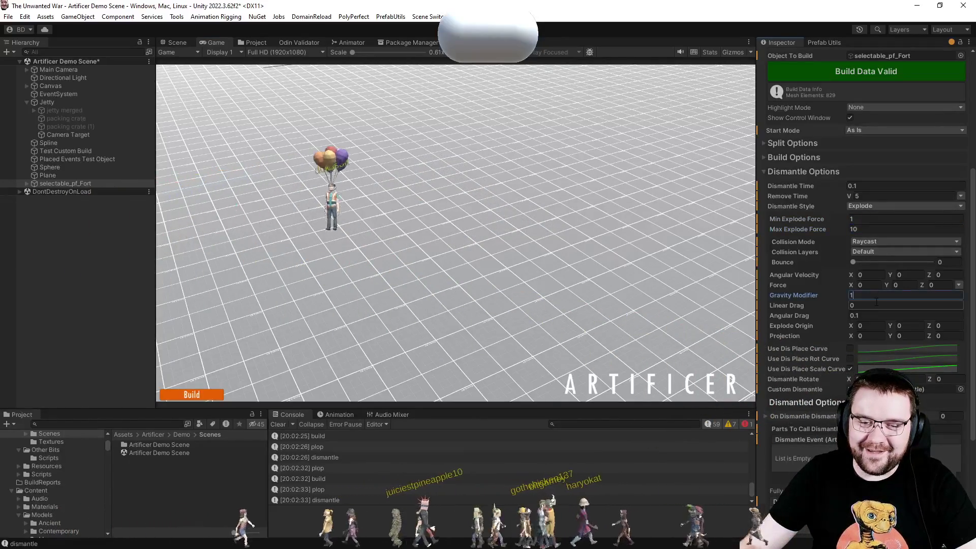
pyautogui.click(207, 399)
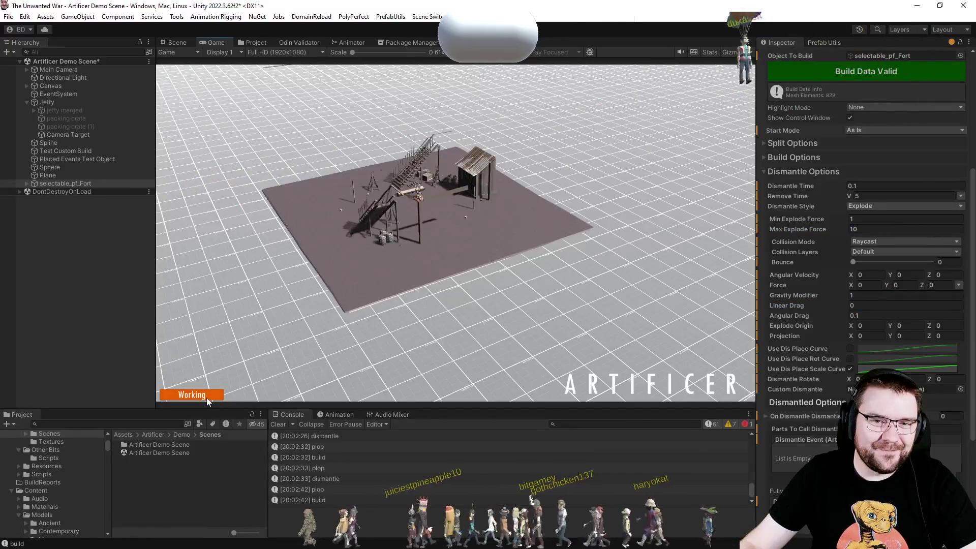
pyautogui.click(206, 398)
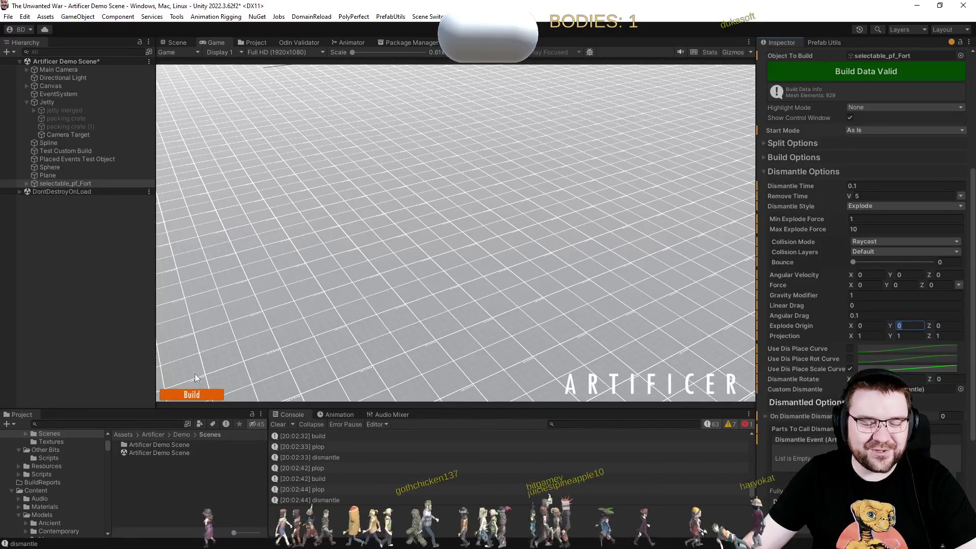
pyautogui.click(198, 396)
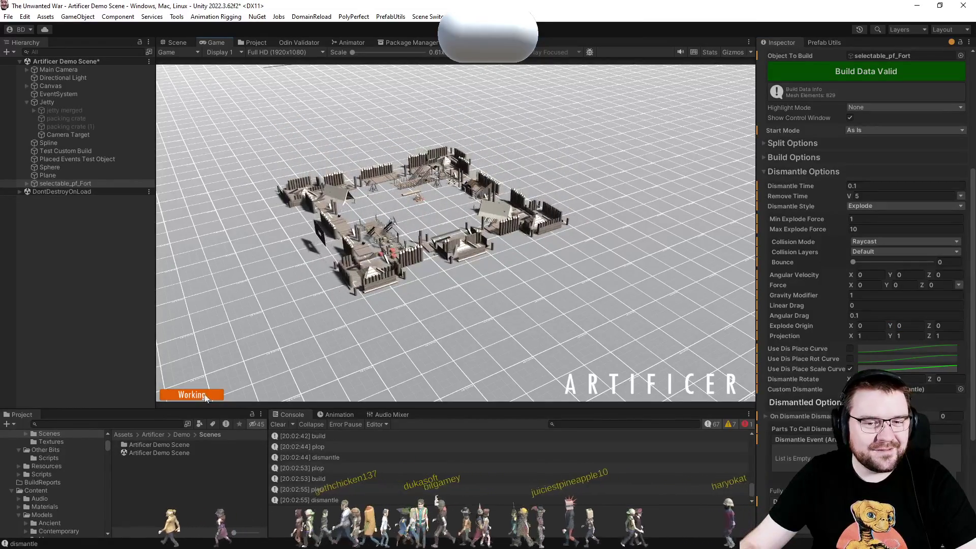
# Set Linear Drag to 0.1, keeping Force as a constant value.
pyautogui.click(905, 305)
pyautogui.write('0.1')
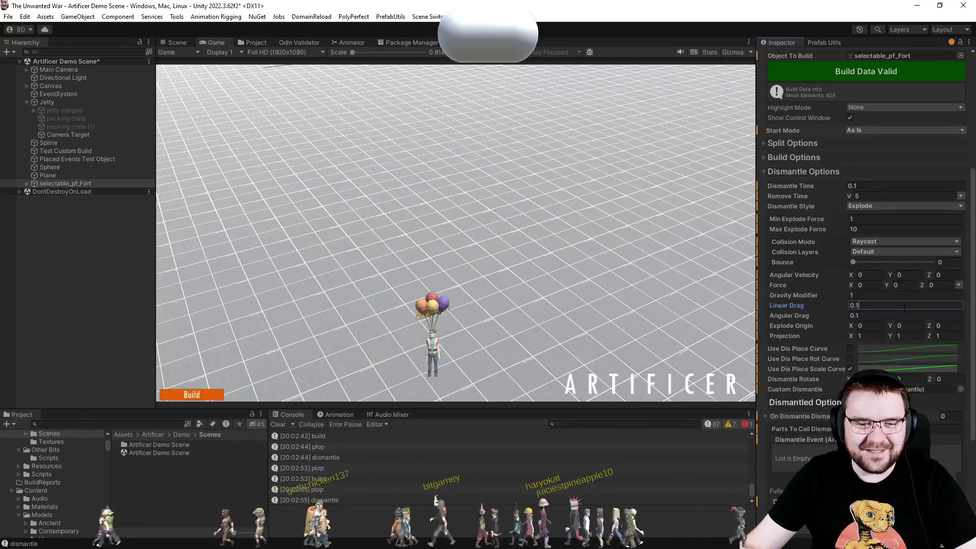
pyautogui.click(960, 285)
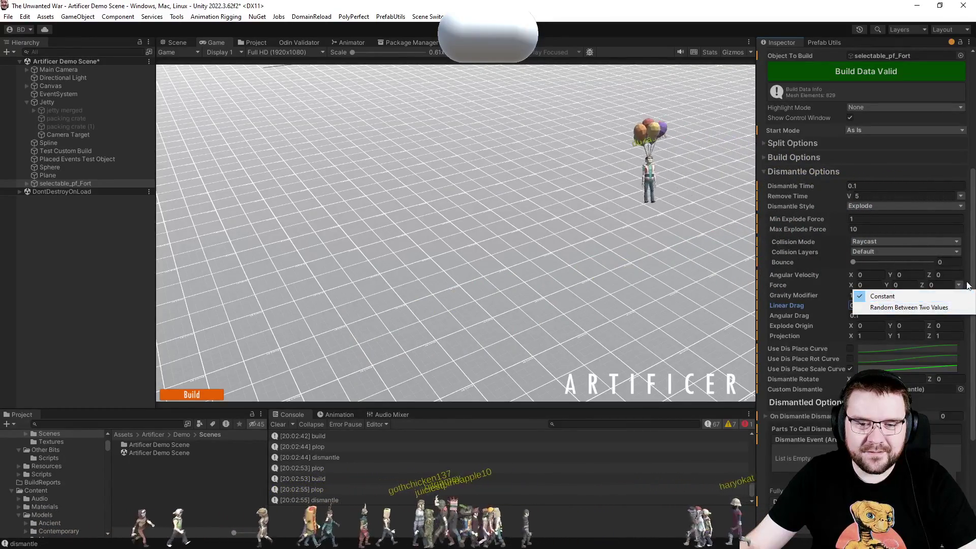
pyautogui.click(967, 283)
# Try a Force of 5, 5, 5 and build the fort to test it.
pyautogui.click(864, 286)
pyautogui.write('5')
pyautogui.press('Tab')
pyautogui.write('5')
pyautogui.press('Tab')
pyautogui.write('5')
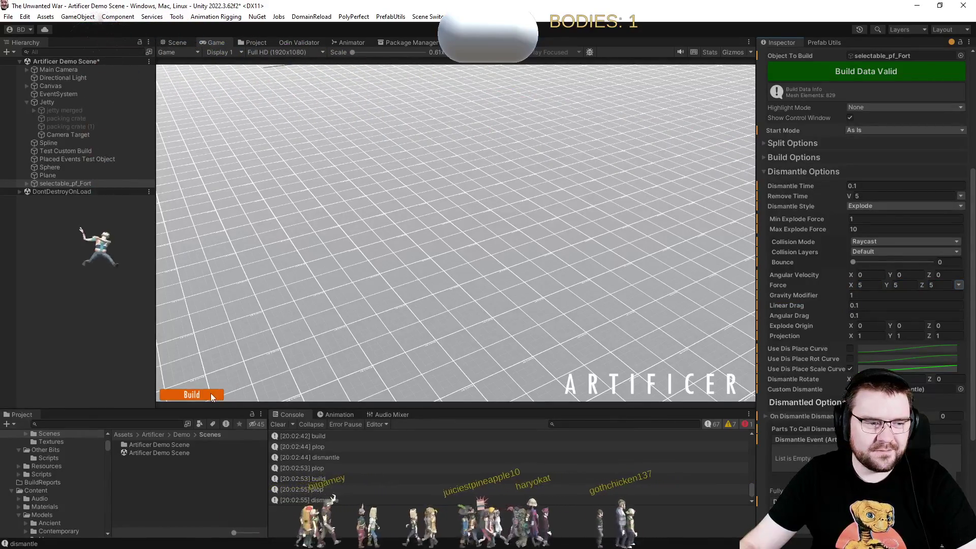
pyautogui.click(212, 396)
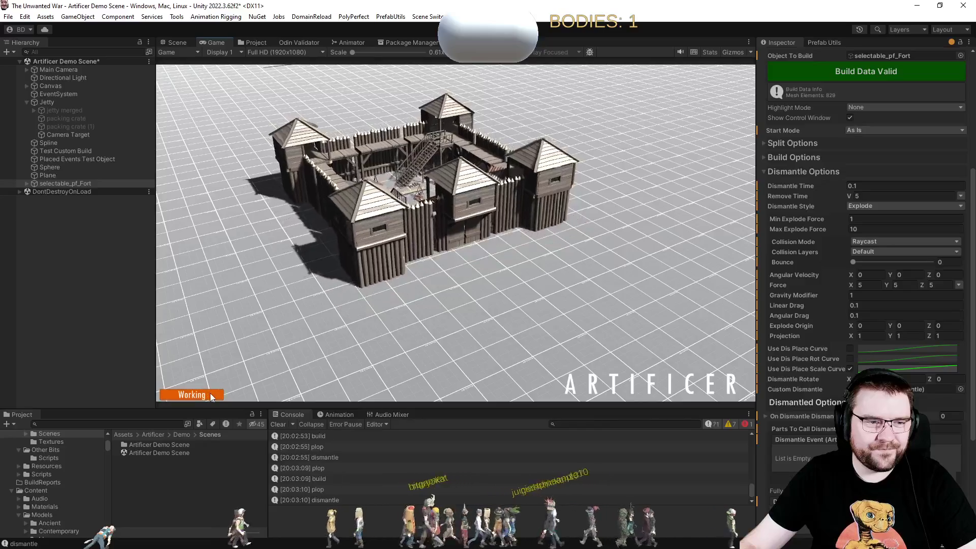
# Reset Force X, Y and Z to 0 and rebuild the fort.
pyautogui.click(875, 286)
pyautogui.write('0')
pyautogui.press('Tab')
pyautogui.write('0')
pyautogui.press('Tab')
pyautogui.write('0')
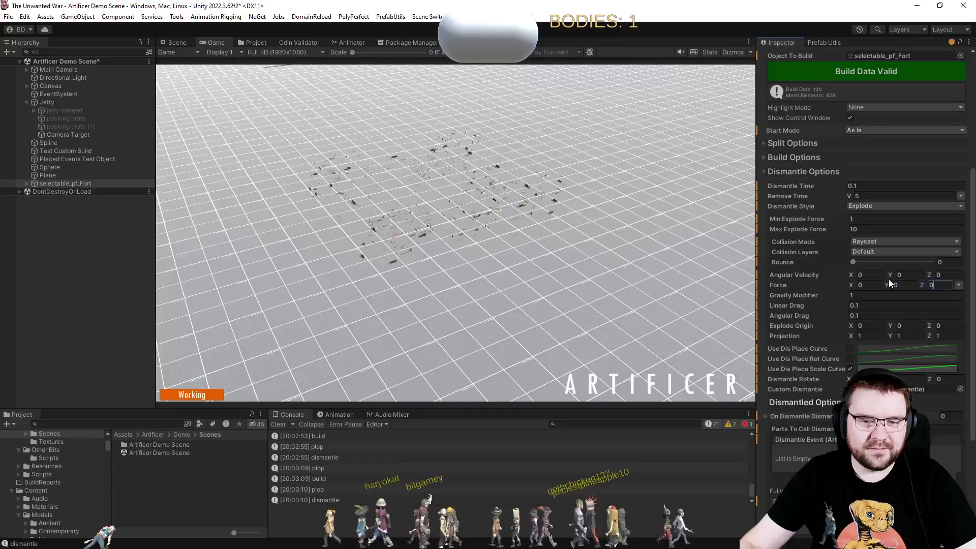
pyautogui.click(899, 286)
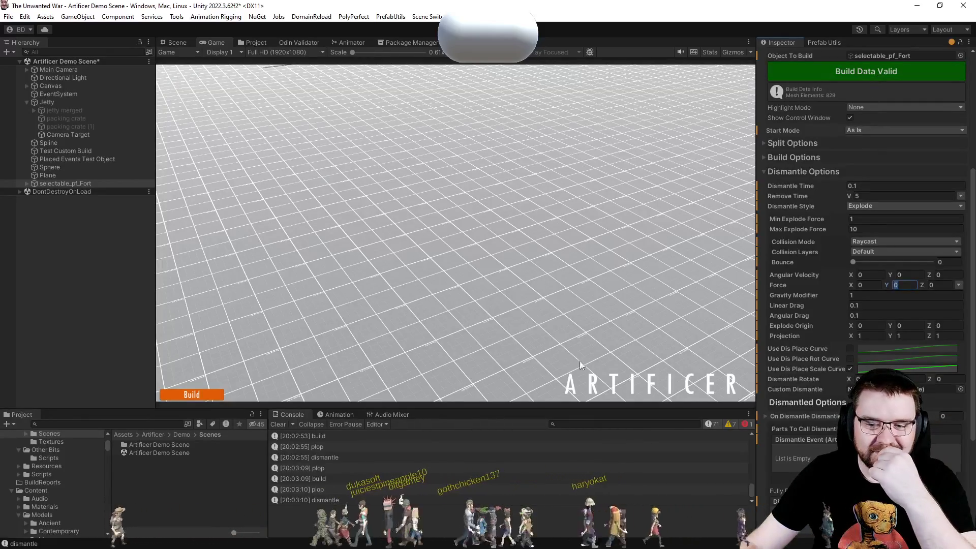
pyautogui.click(189, 395)
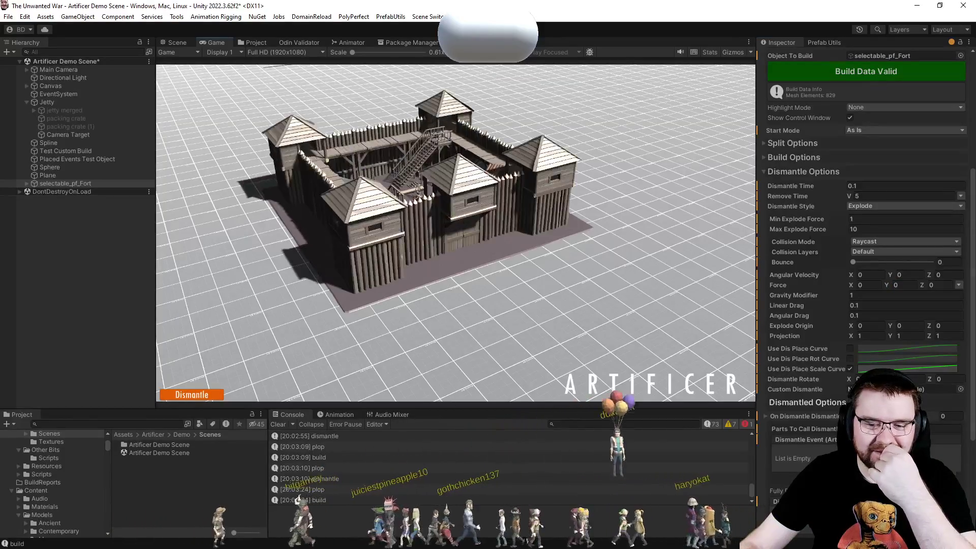
# Test-dismantle the fort, set Angular Velocity X/Y/Z to 180, and rebuild it.
pyautogui.click(191, 395)
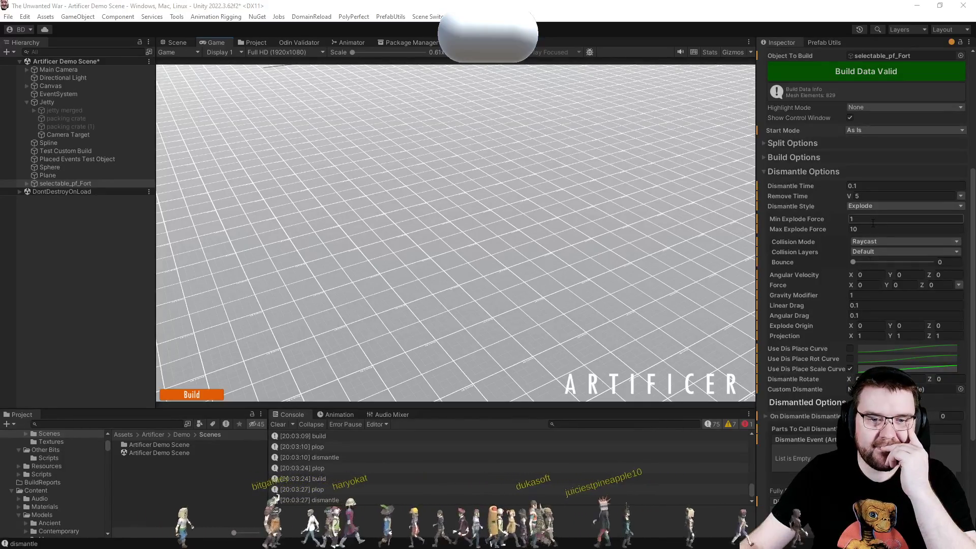
pyautogui.click(181, 396)
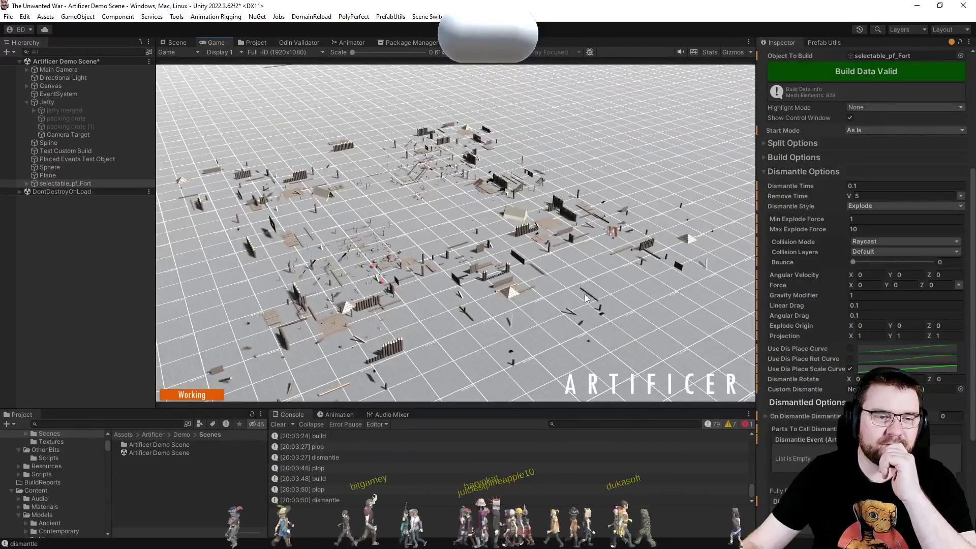
pyautogui.click(874, 277)
pyautogui.write('5')
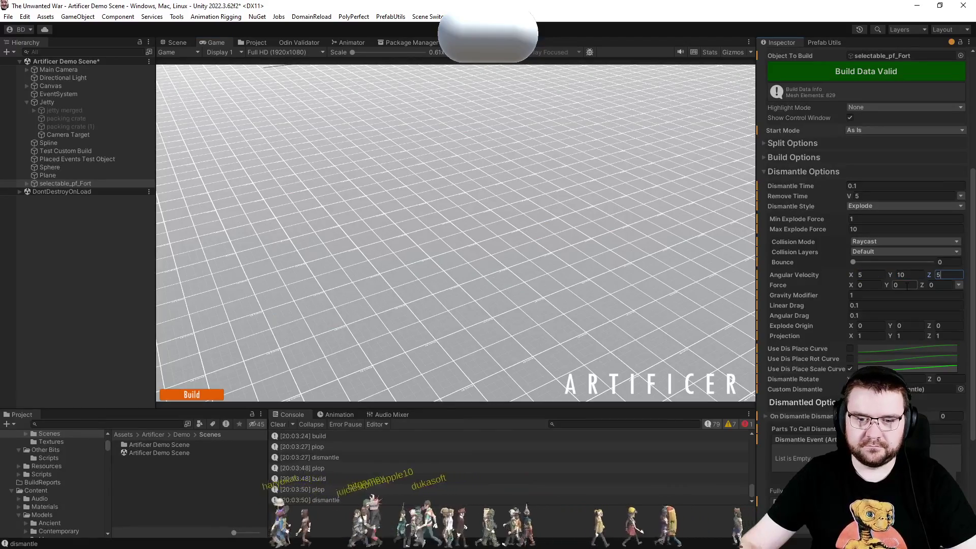
pyautogui.click(218, 396)
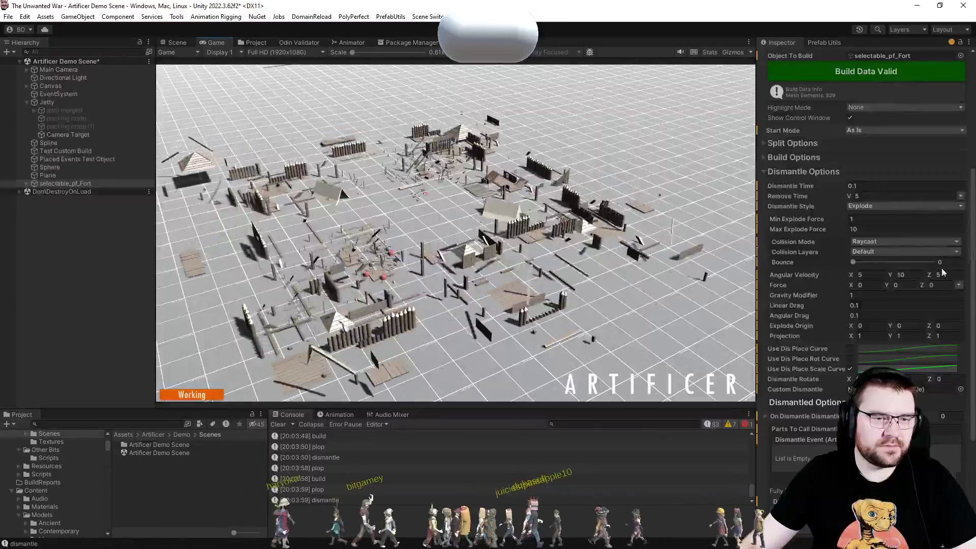
pyautogui.write('180')
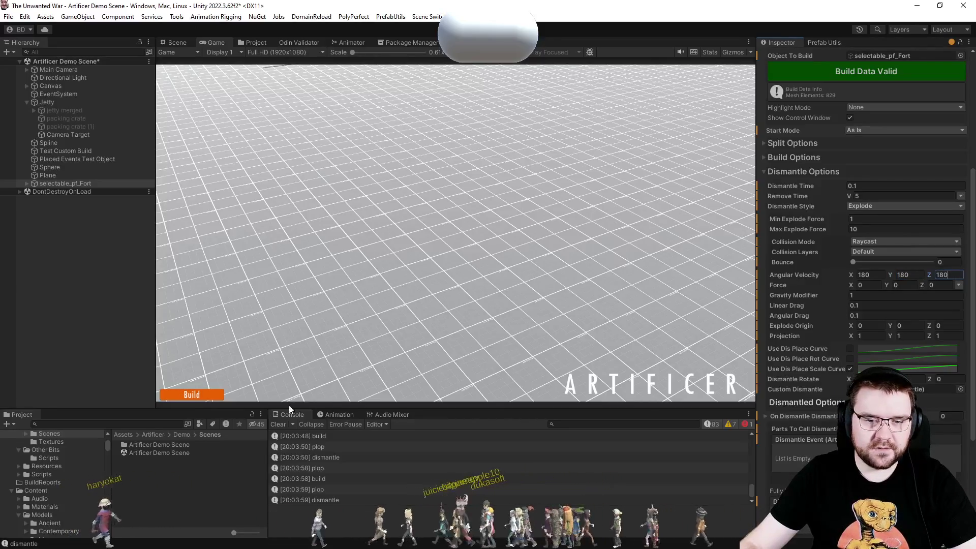
pyautogui.click(185, 397)
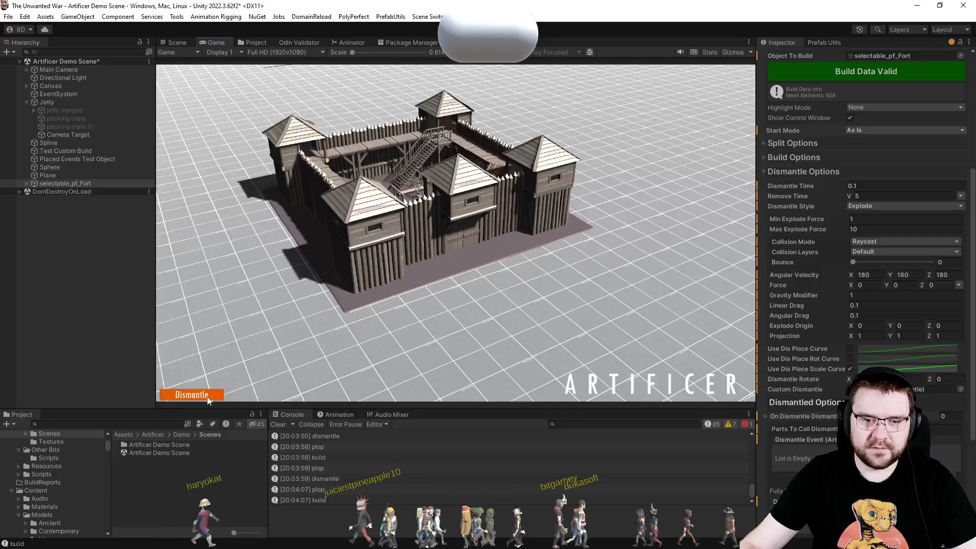
# Switch Collision Mode to Simple and compare dismantle tests of the fort.
pyautogui.click(897, 243)
pyautogui.click(891, 262)
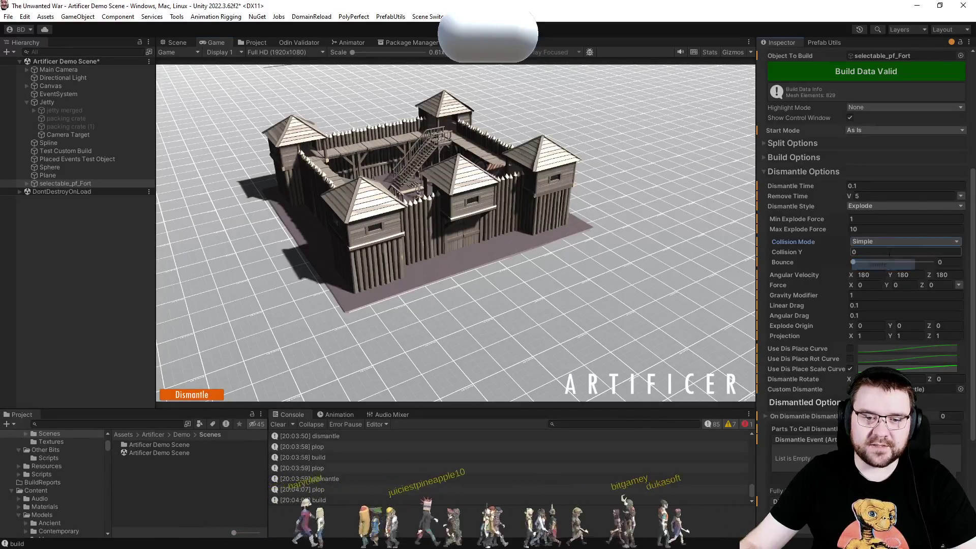
pyautogui.click(194, 399)
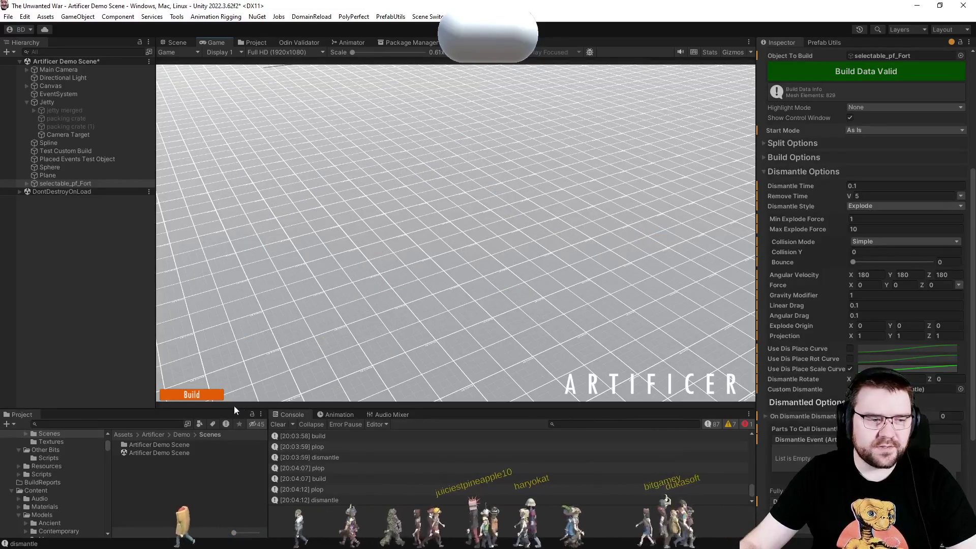
pyautogui.click(218, 397)
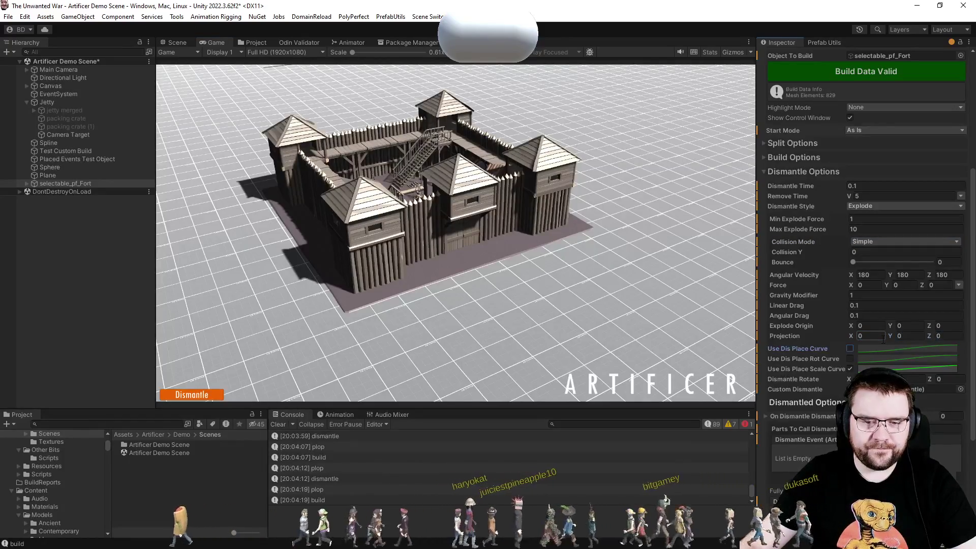
pyautogui.click(200, 398)
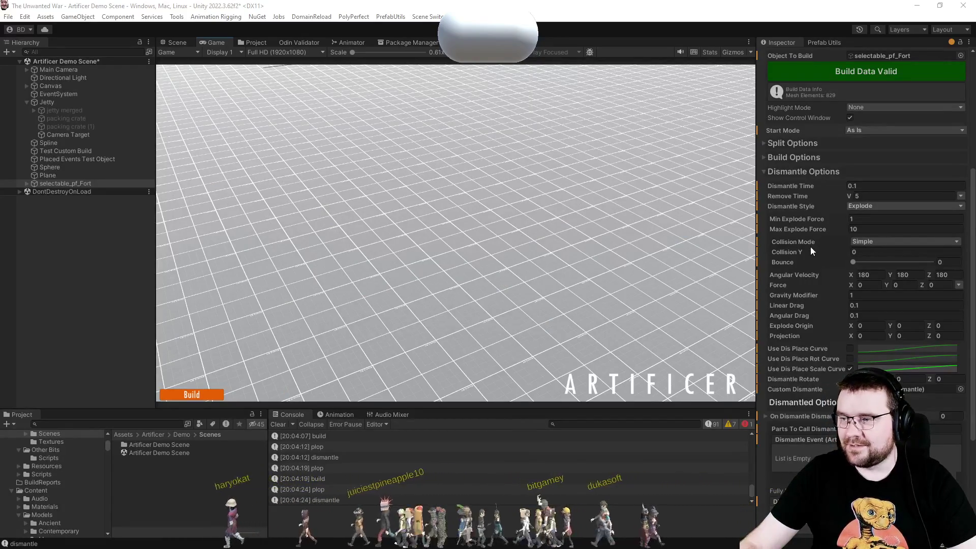
# Set Bounce to 0.2 and build and dismantle the fort to watch pieces bounce.
pyautogui.hotkey('shift', 'Tab')
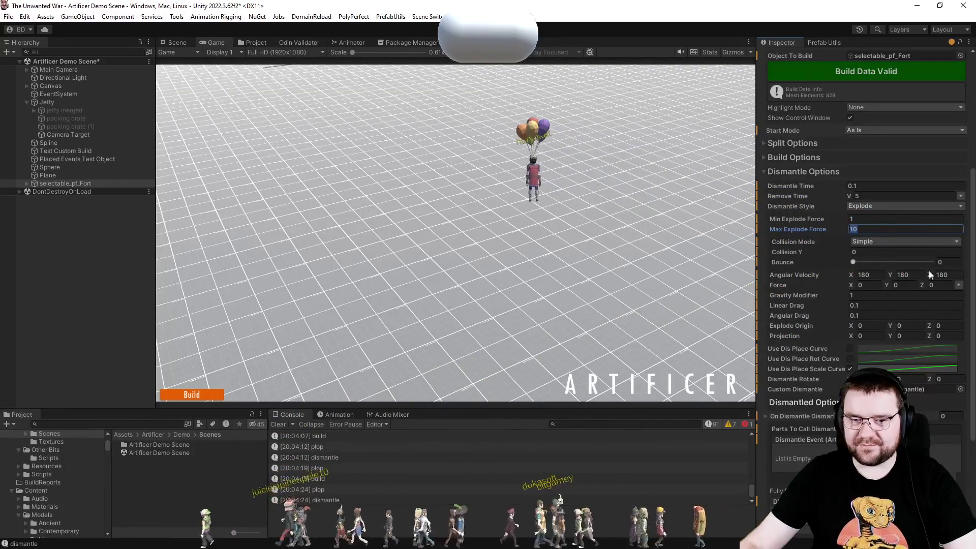
pyautogui.click(946, 263)
pyautogui.write('0.2')
pyautogui.press('Tab')
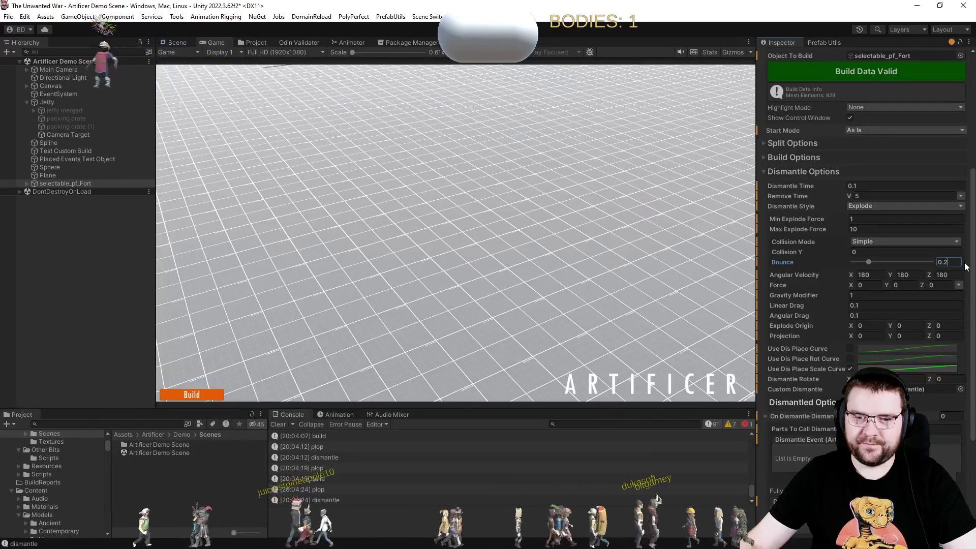
pyautogui.click(207, 396)
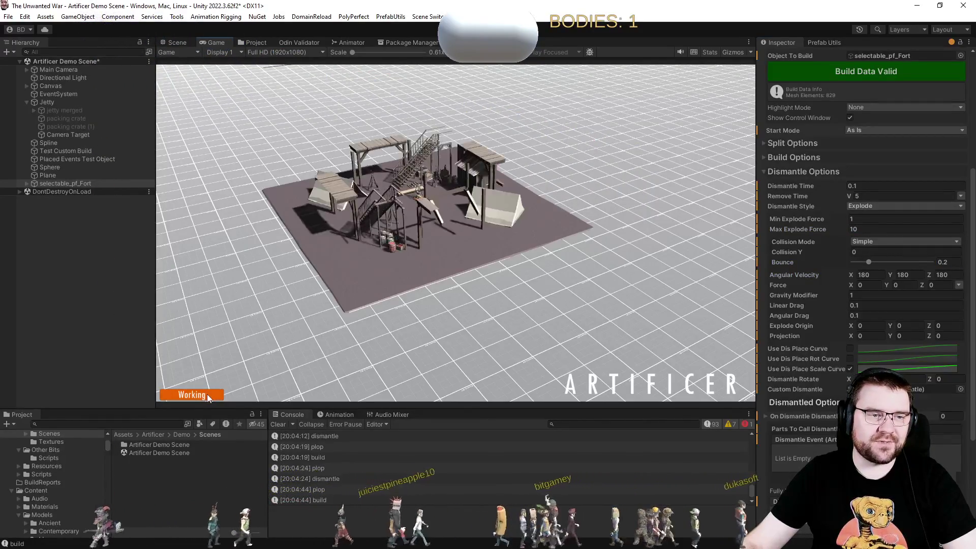
pyautogui.click(206, 394)
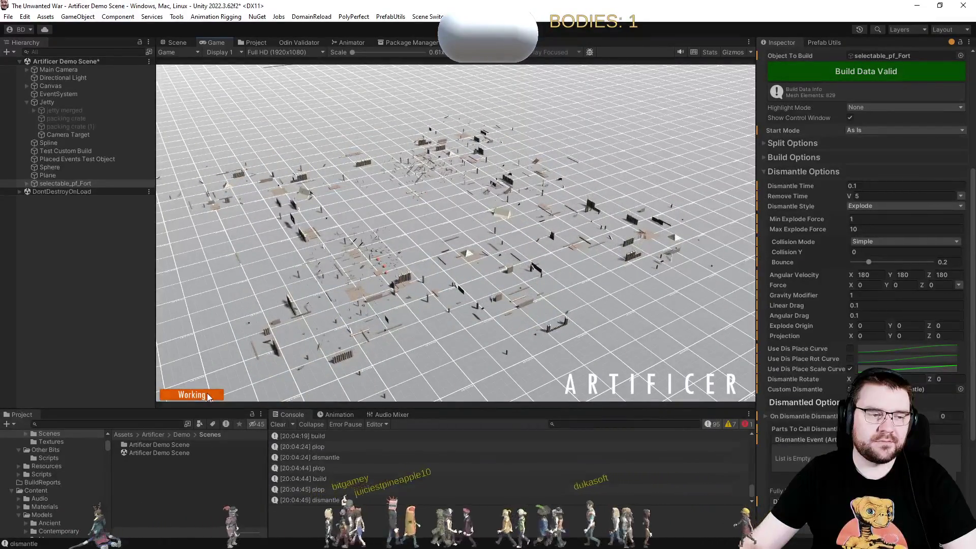
pyautogui.click(207, 395)
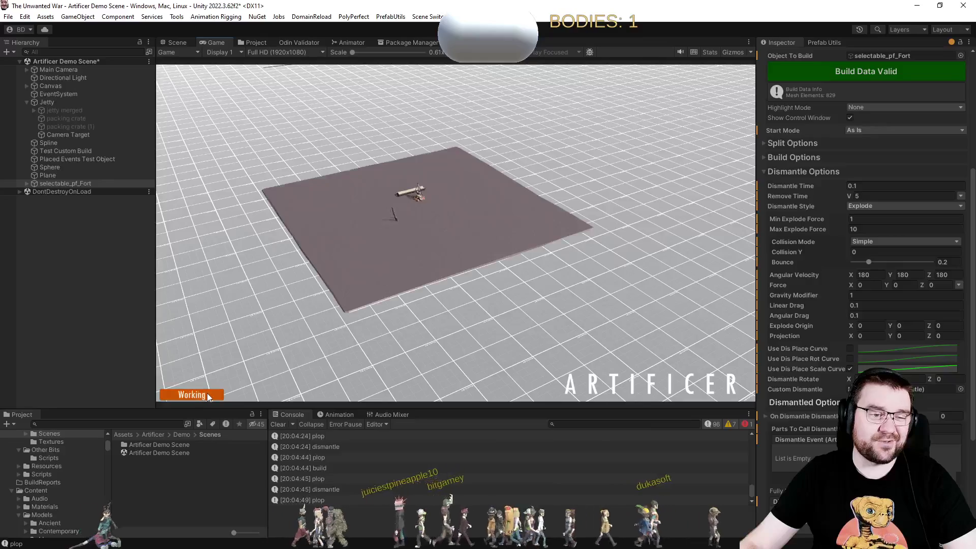
pyautogui.click(207, 395)
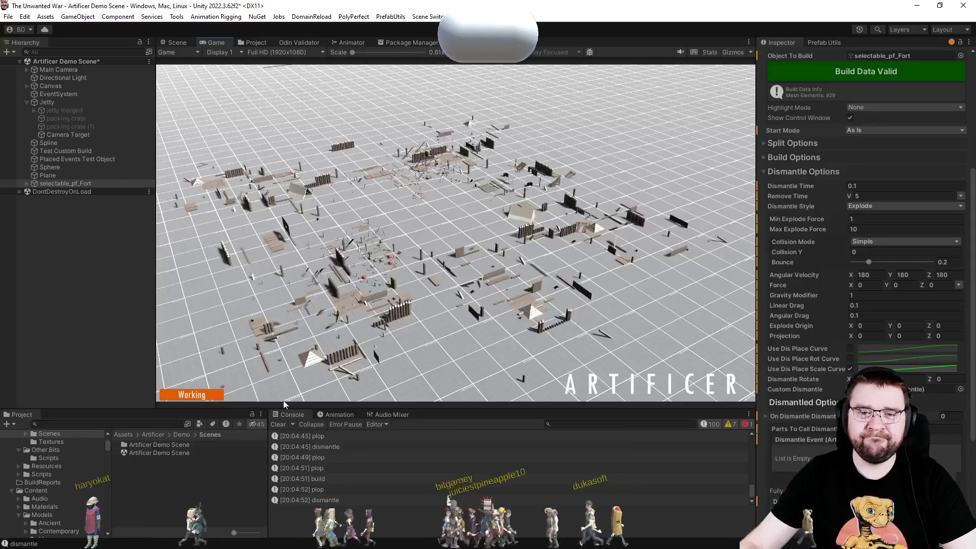
# Drag Bounce down to 0 and build the fort again to test.
pyautogui.moveTo(870, 265); pyautogui.dragTo(822, 267)
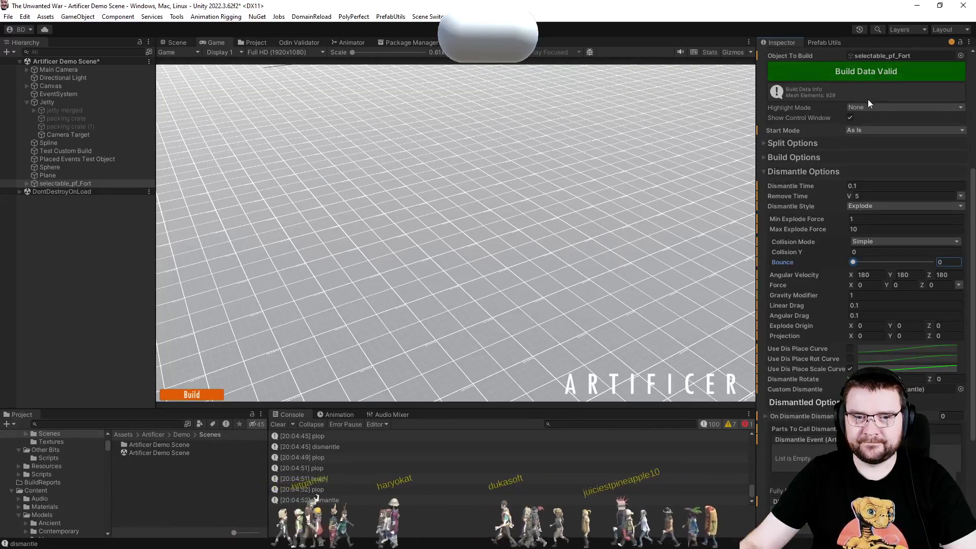
pyautogui.click(191, 395)
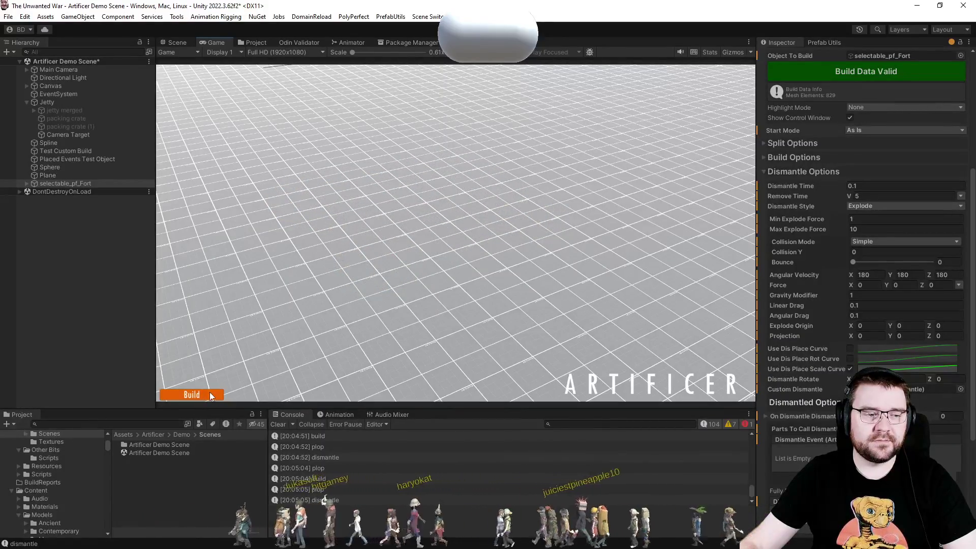
pyautogui.click(211, 396)
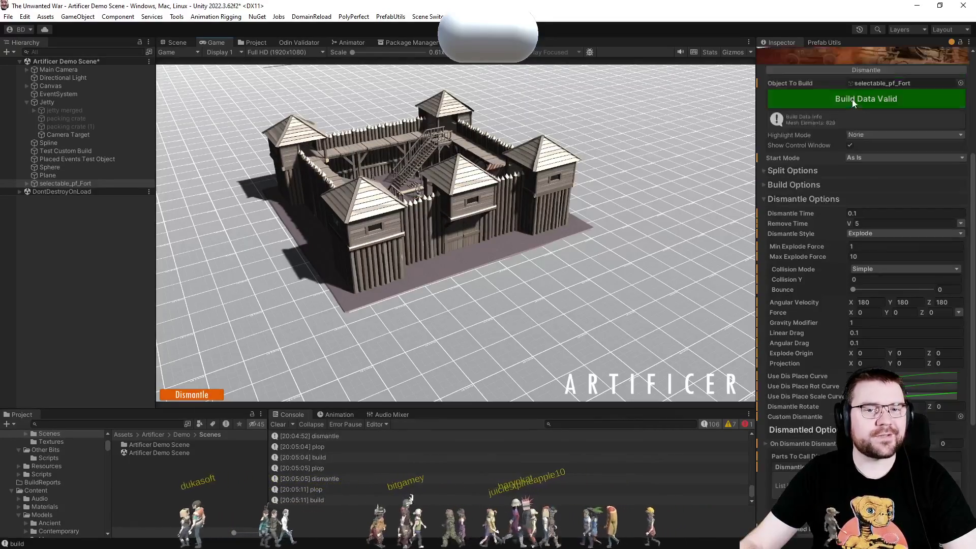
# Test-dismantle the fort, then make Remove Time random between 3 and 5 seconds.
pyautogui.scroll(1, 861, 138)
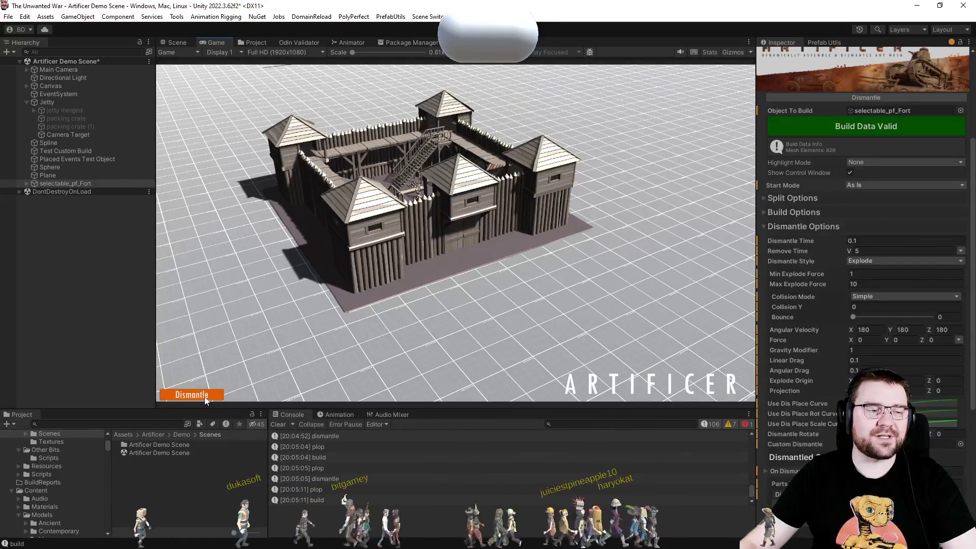
pyautogui.click(208, 397)
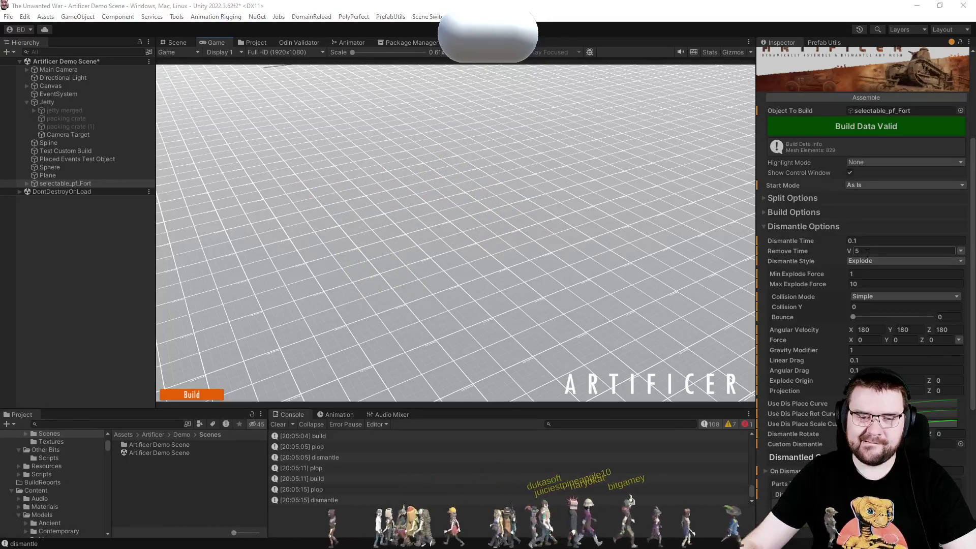
pyautogui.click(962, 252)
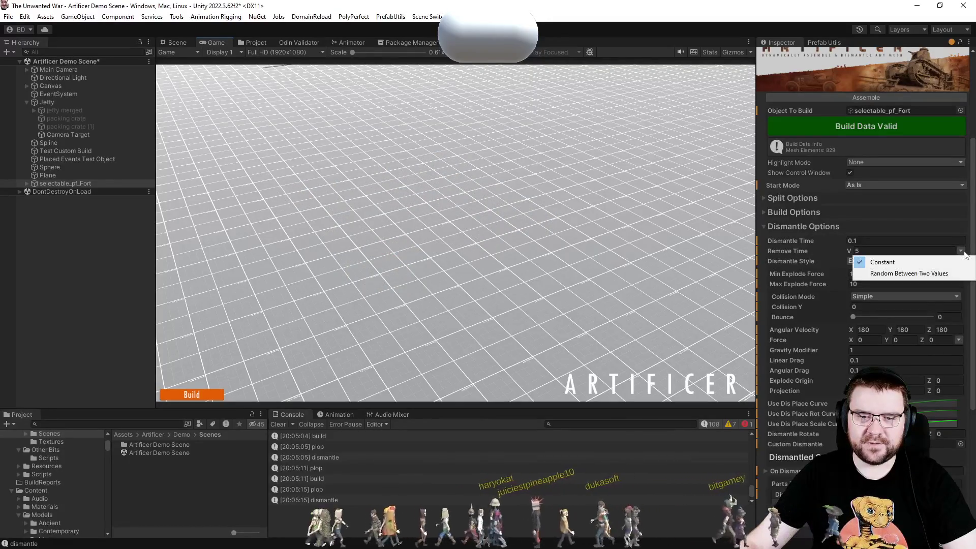
pyautogui.click(960, 274)
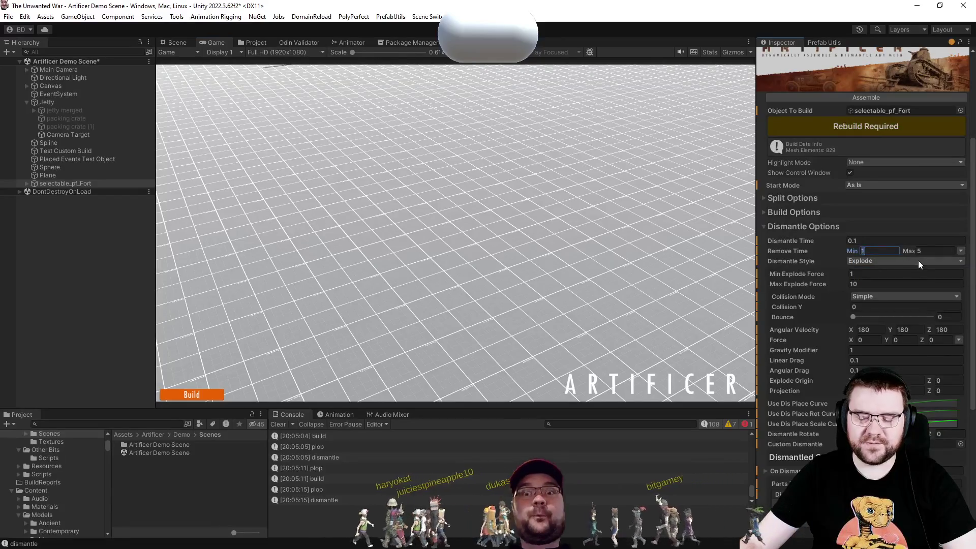
pyautogui.write('3')
pyautogui.press('Tab')
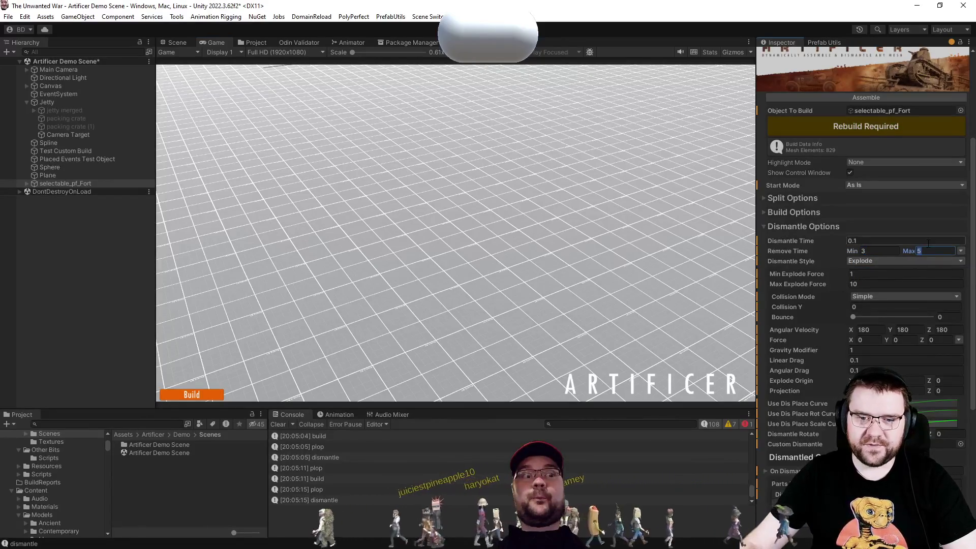
# Set Min/Max Explode Force to 4 and 8 and rebuild and dismantle to test.
pyautogui.click(876, 276)
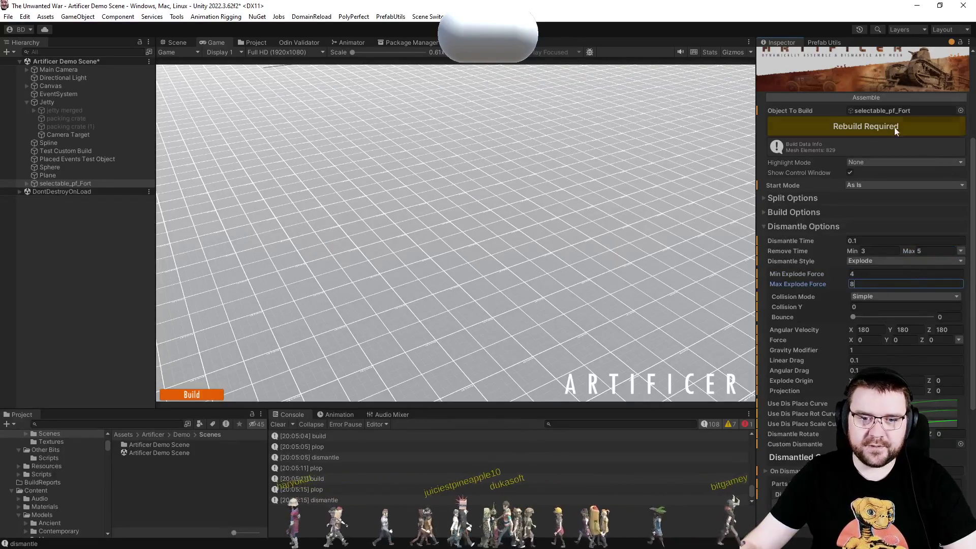
pyautogui.click(213, 397)
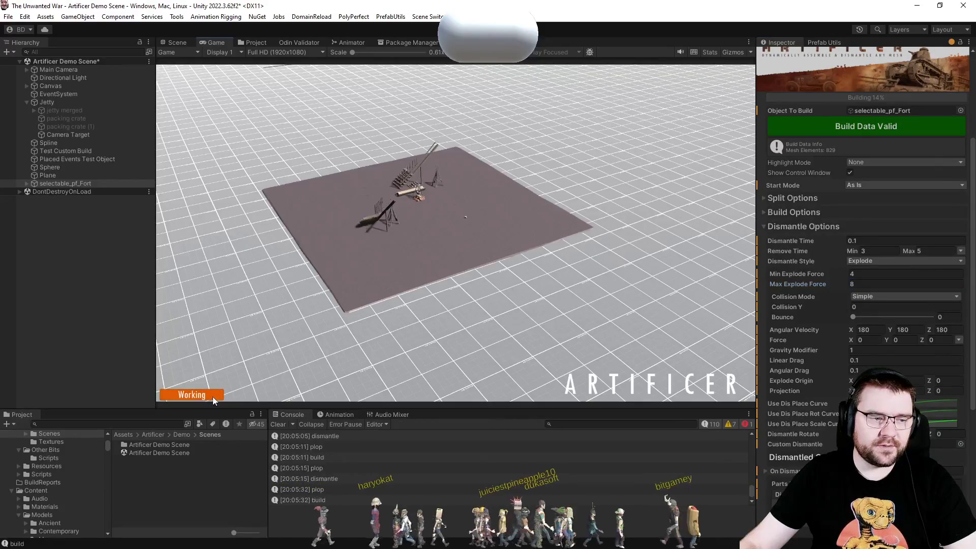
pyautogui.click(213, 396)
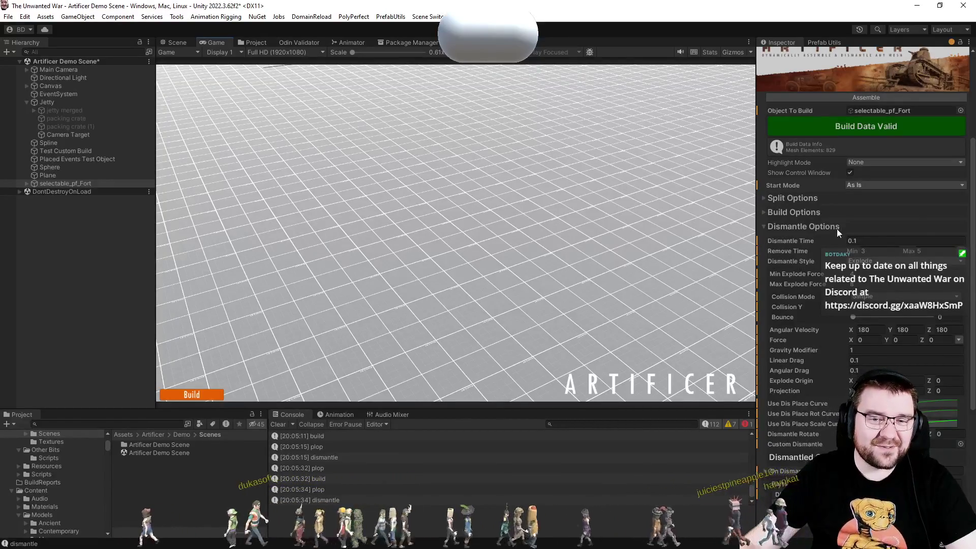
pyautogui.scroll(5, 838, 229)
pyautogui.click(836, 144)
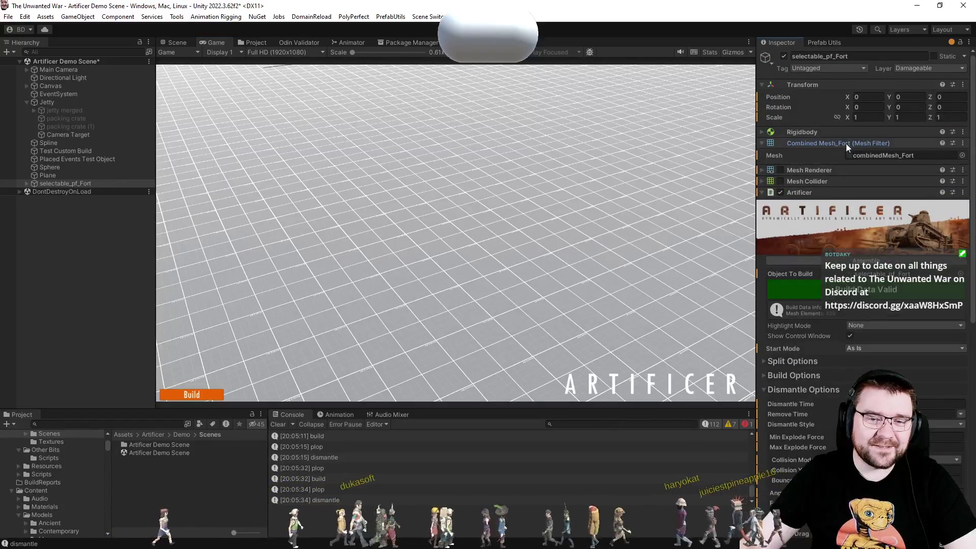
# Drag combinedMesh_Fort_Foundationless from the Fort assets into the Mesh Filter's Mesh field.
pyautogui.click(244, 44)
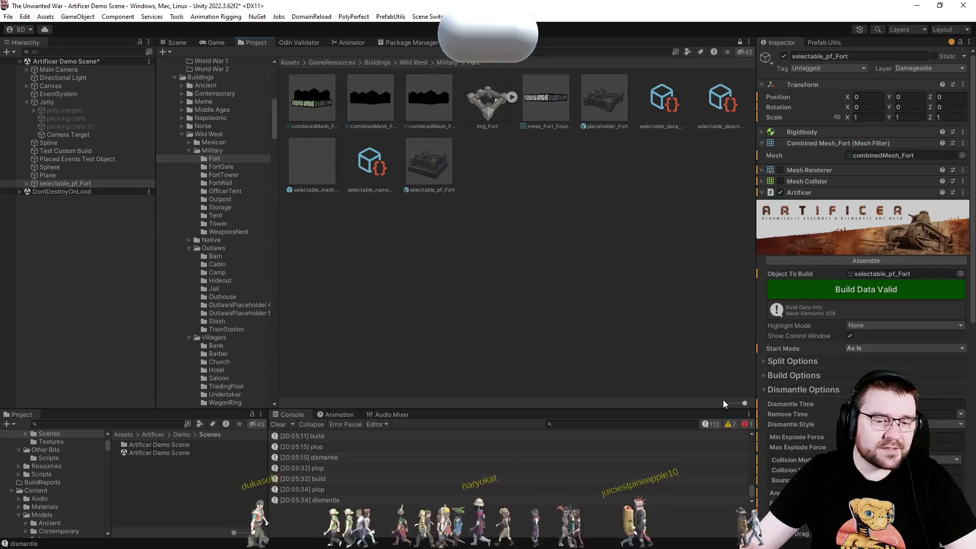
pyautogui.moveTo(724, 403); pyautogui.dragTo(675, 399)
pyautogui.moveTo(373, 82); pyautogui.dragTo(884, 158)
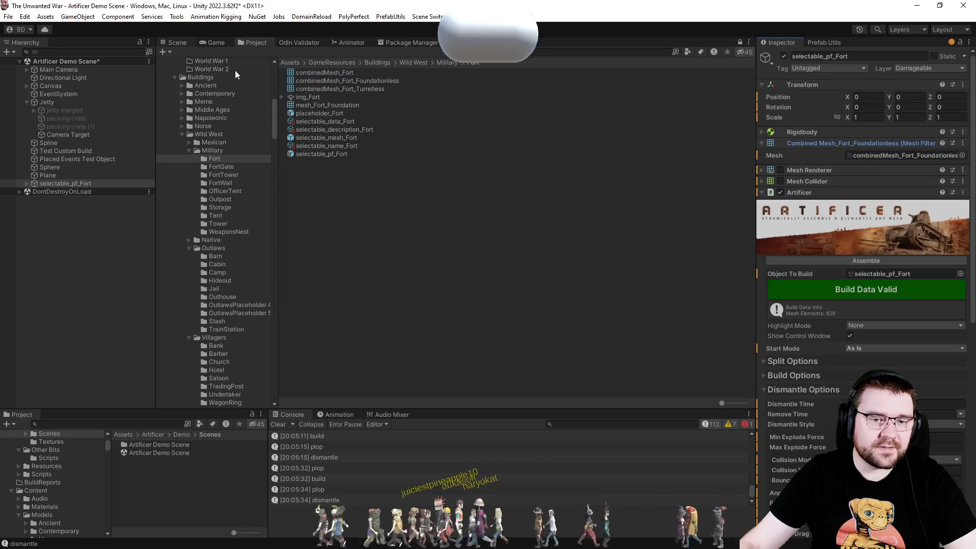
pyautogui.click(176, 42)
pyautogui.click(826, 288)
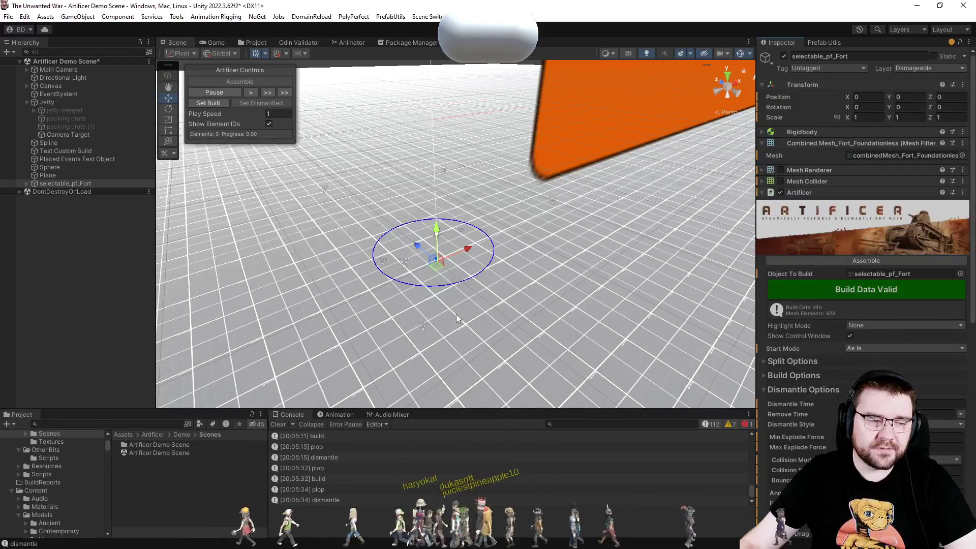
# Repeatedly assemble and explode the foundationless fort in the Game view.
pyautogui.click(213, 42)
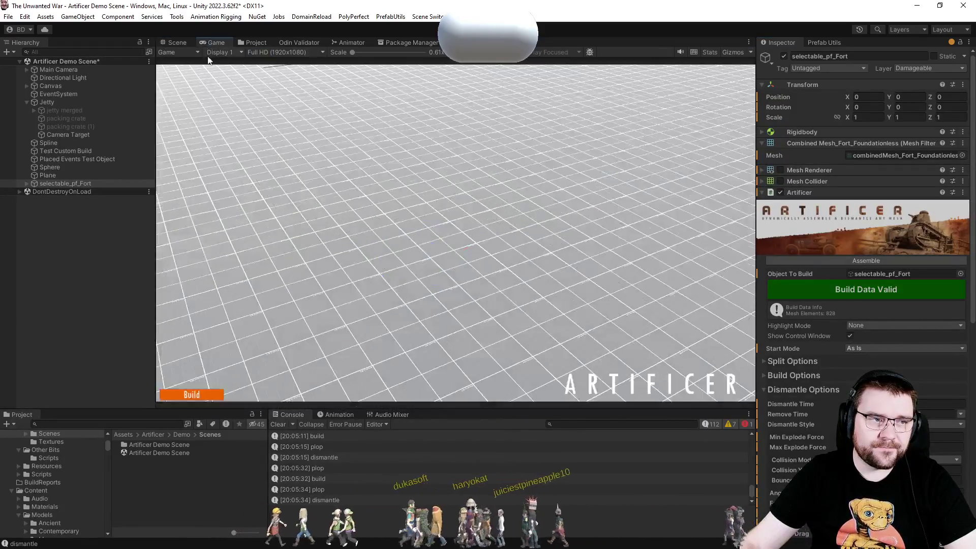
pyautogui.click(193, 395)
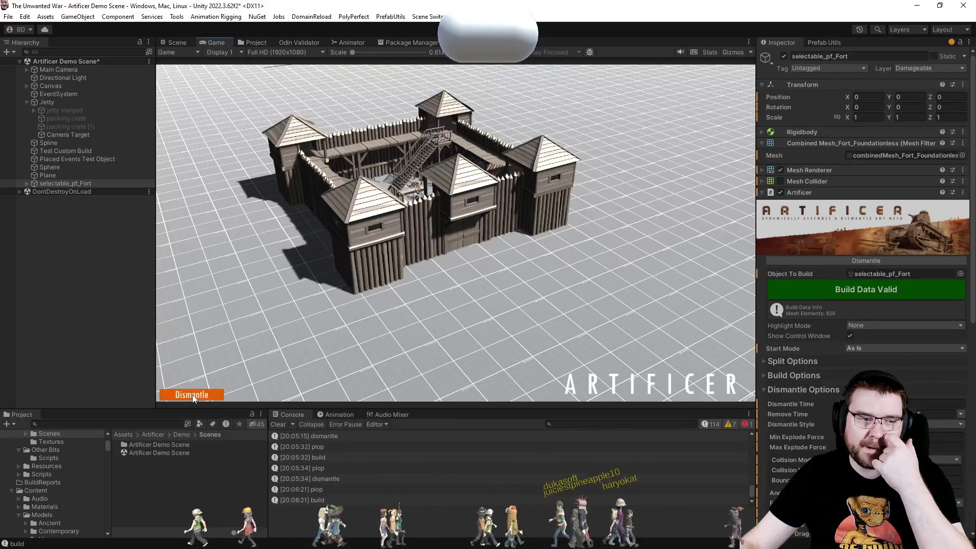
pyautogui.click(192, 395)
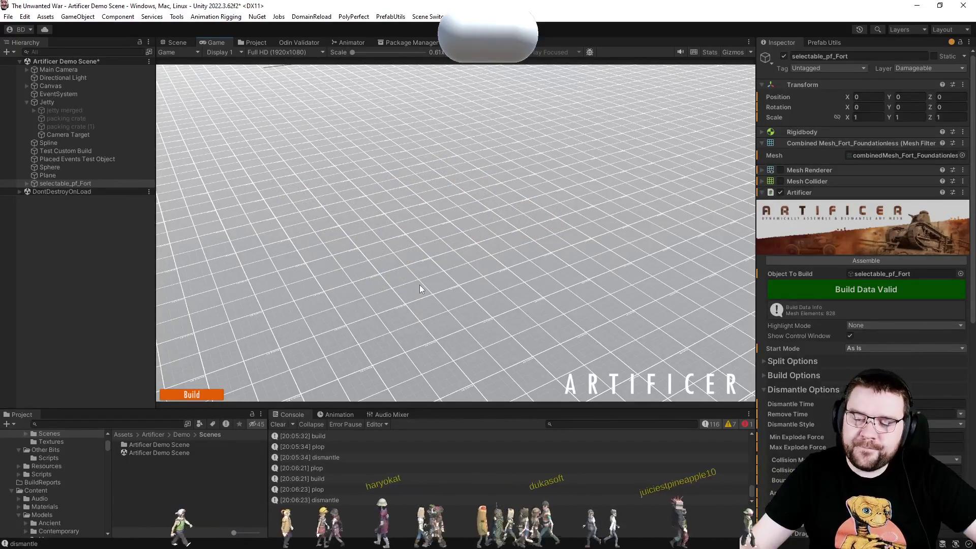
pyautogui.click(202, 397)
pyautogui.click(201, 396)
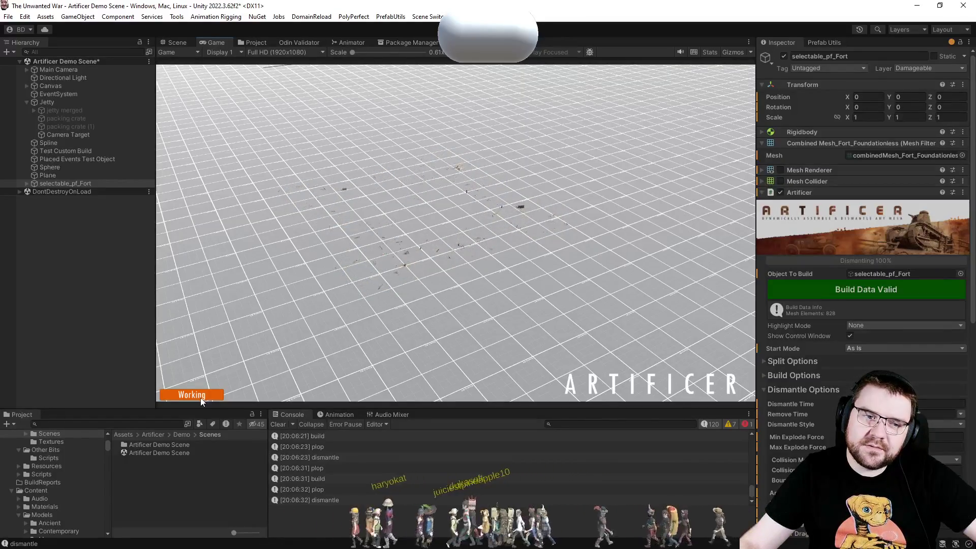
pyautogui.click(201, 398)
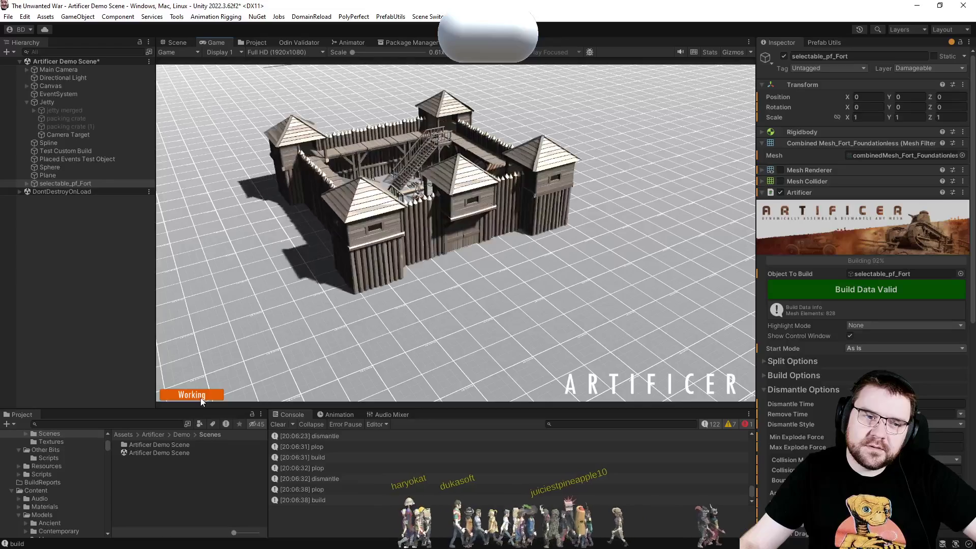
pyautogui.click(201, 398)
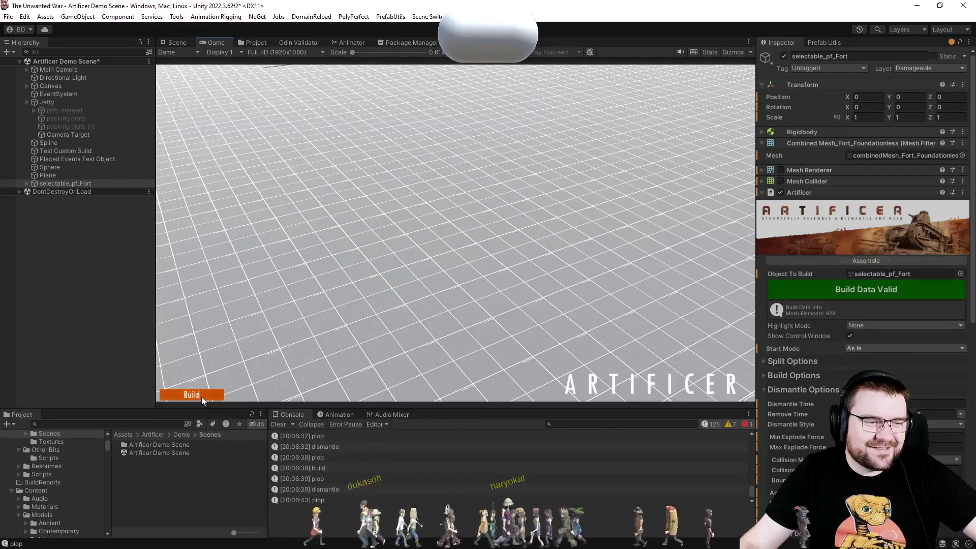
pyautogui.click(203, 397)
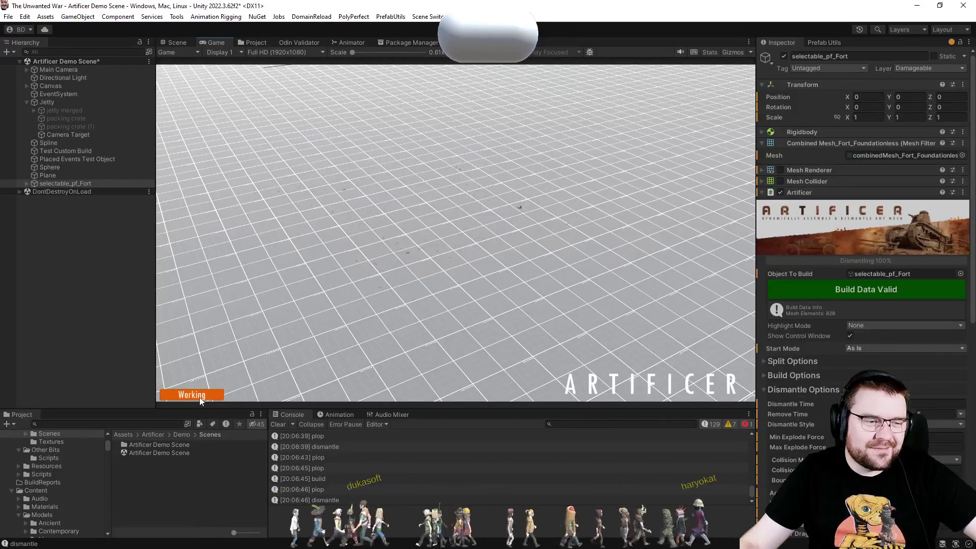
pyautogui.click(200, 398)
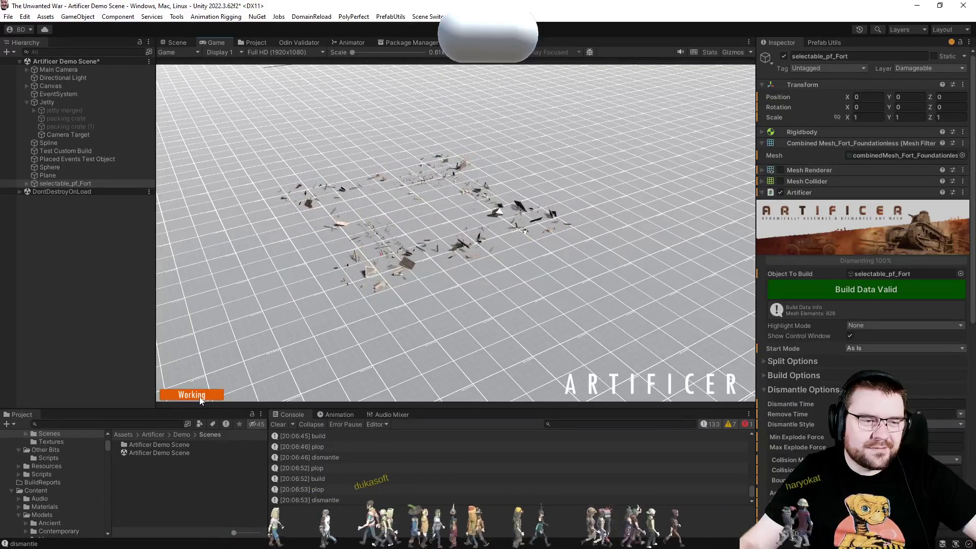
pyautogui.scroll(-3, 863, 228)
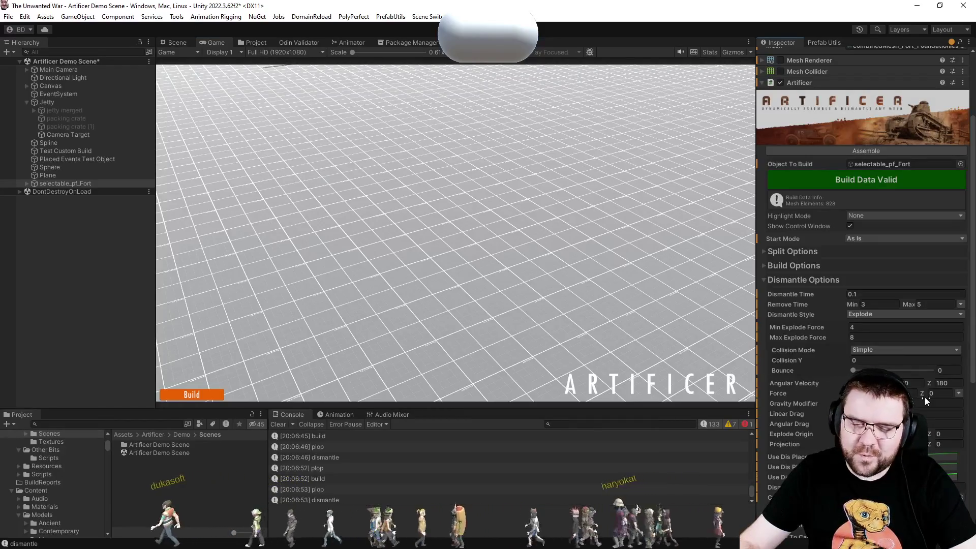
# Set Angular Velocity to 40 and Dismantle Time to 1, testing build and dismantle.
pyautogui.write('40')
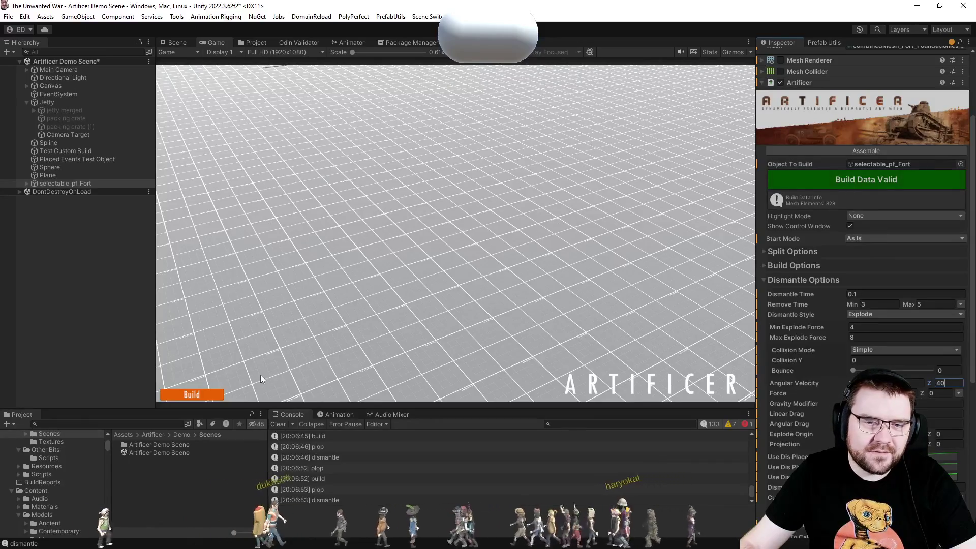
pyautogui.click(213, 395)
pyautogui.click(213, 395)
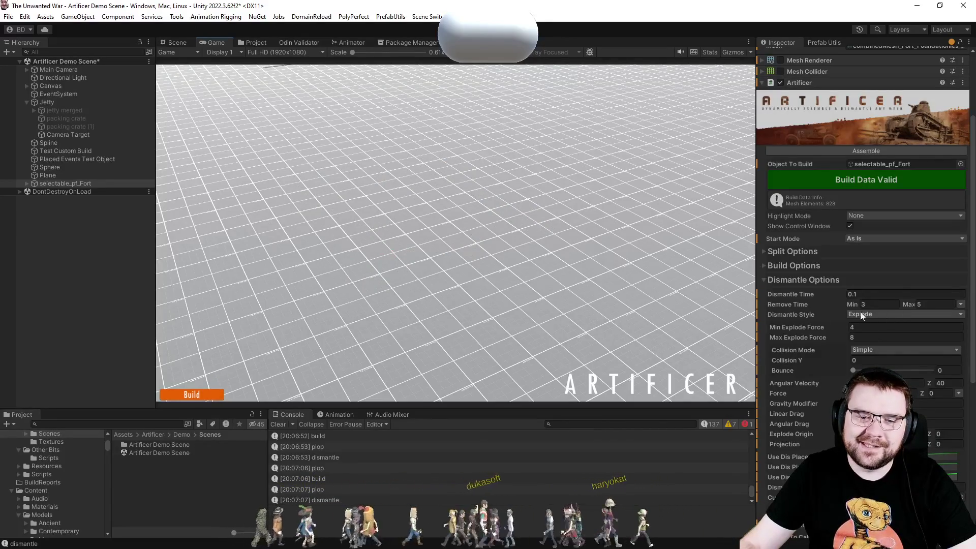
pyautogui.scroll(-3, 819, 324)
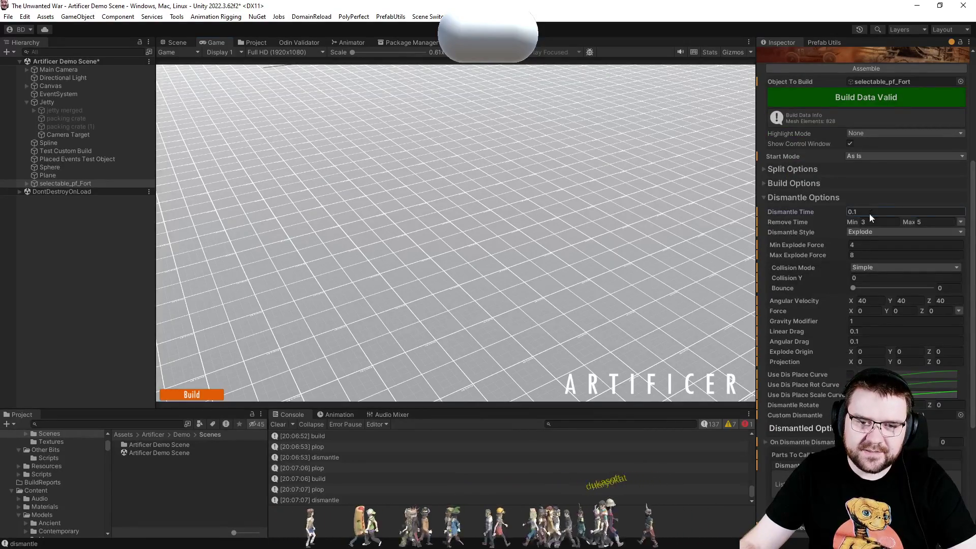
pyautogui.write('1')
pyautogui.click(206, 396)
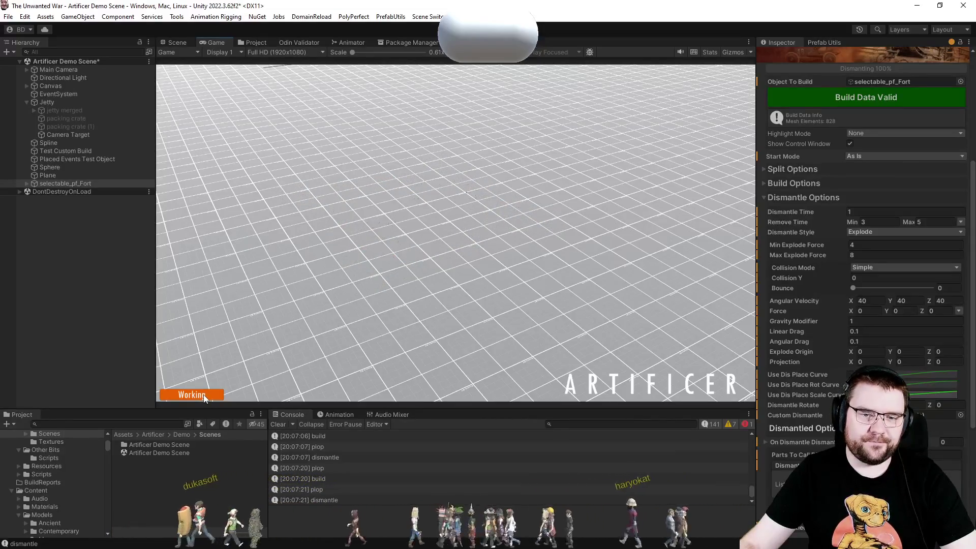
# Reshape the Dis Place Scale Curve into an ease-out arc.
pyautogui.scroll(-5, 785, 278)
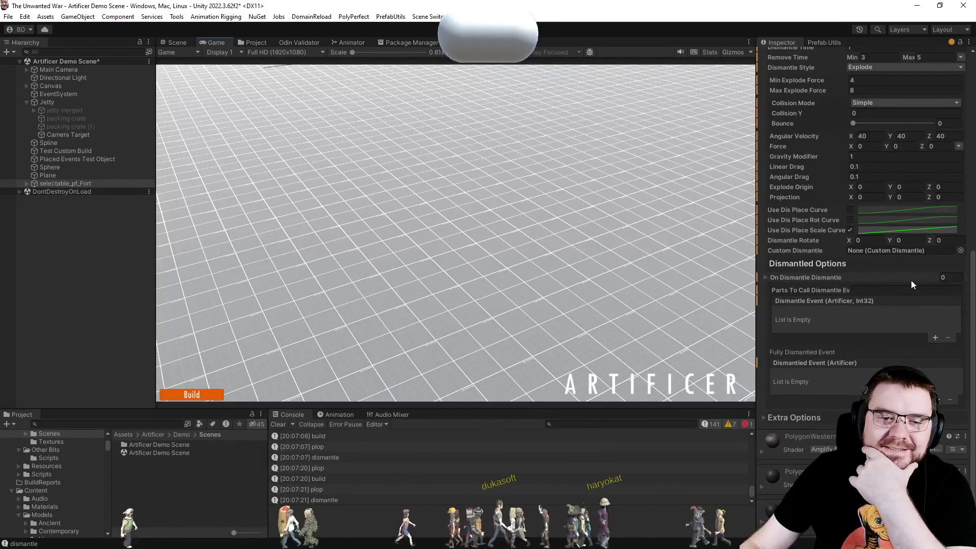
pyautogui.click(896, 230)
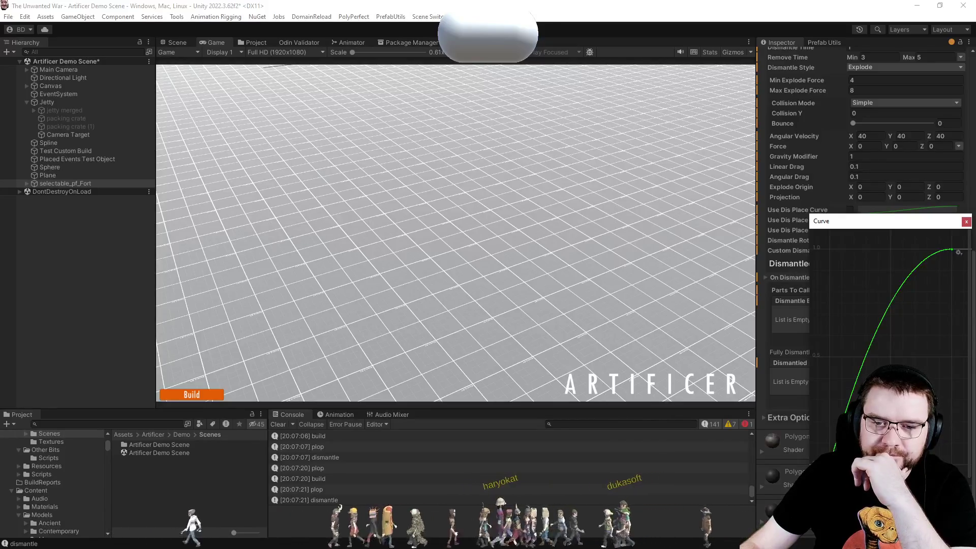
pyautogui.click(817, 198)
pyautogui.scroll(5, 824, 183)
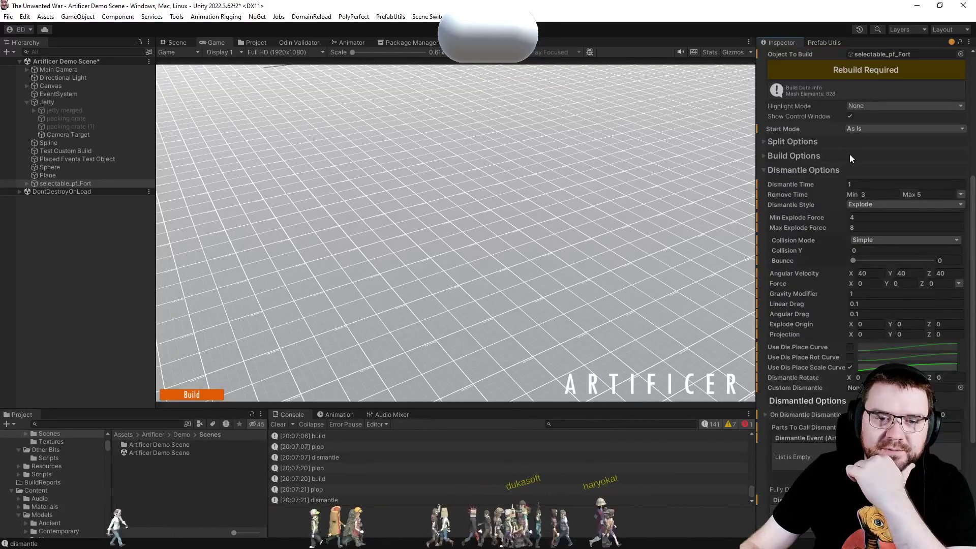
# Set Dismantle Time to 5 and build and explode the fort to preview it.
pyautogui.click(203, 396)
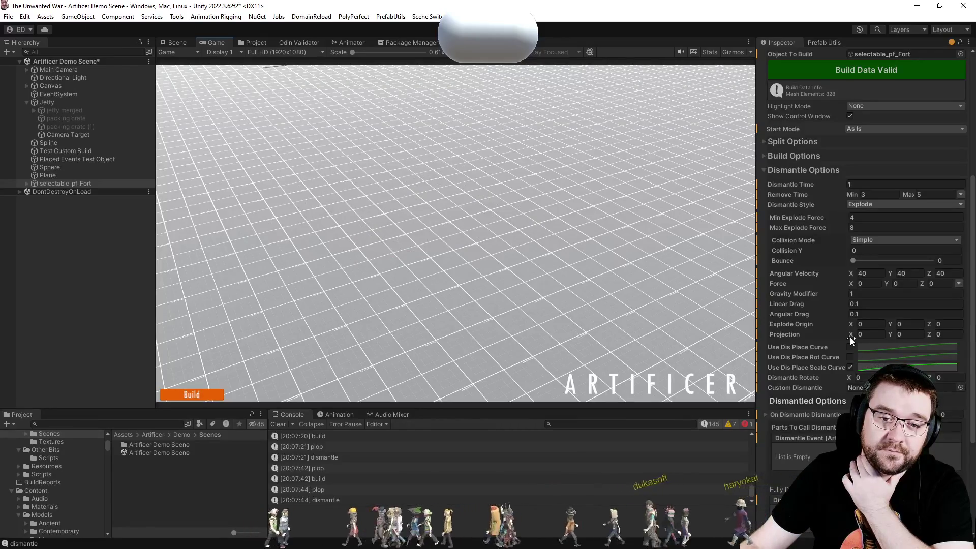
pyautogui.click(861, 182)
pyautogui.write('5')
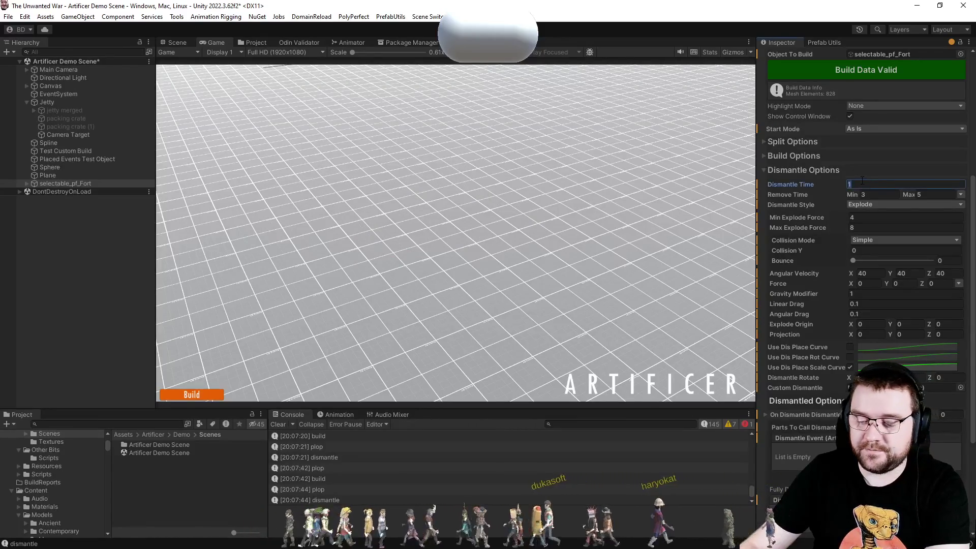
pyautogui.click(213, 396)
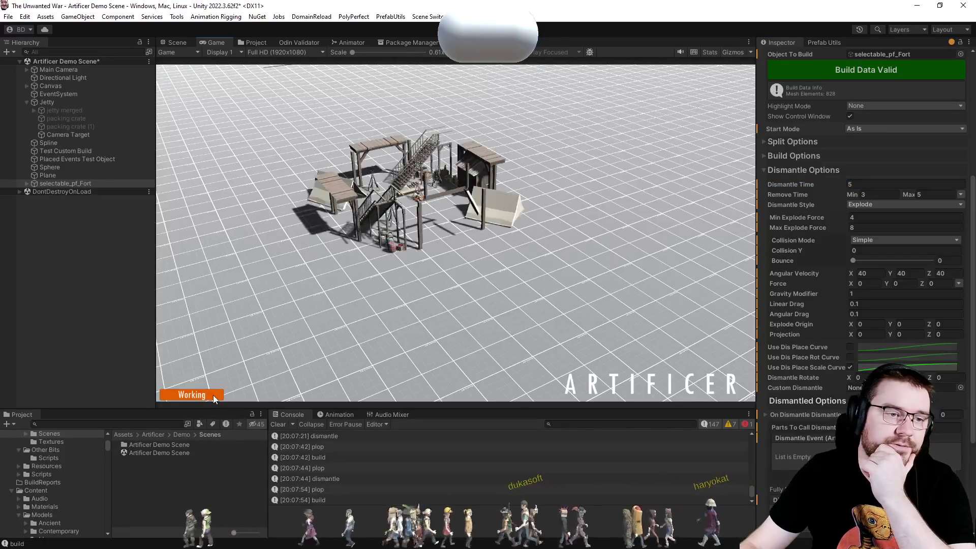
pyautogui.click(213, 397)
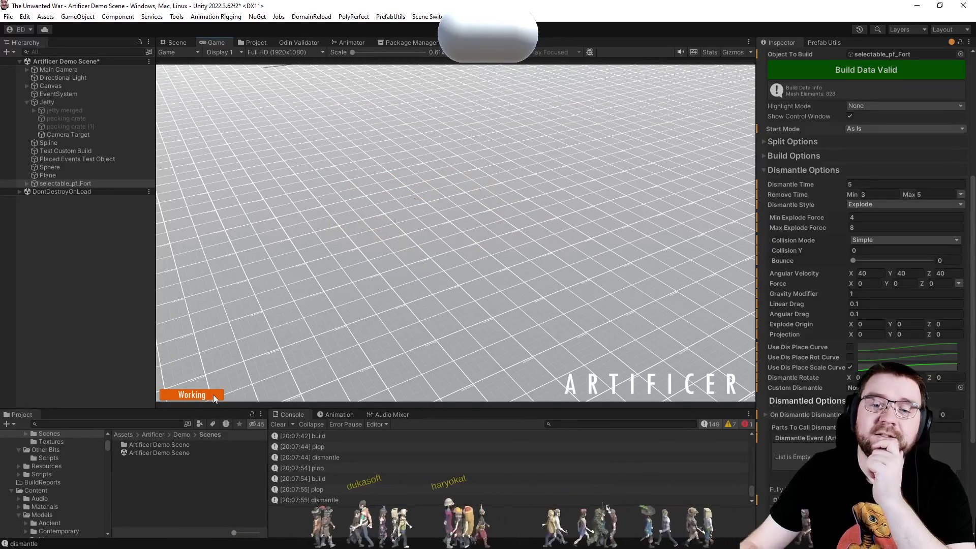
# Try Dismantle Time 3 then 2, exploding and rebuilding the fort between tests.
pyautogui.click(875, 186)
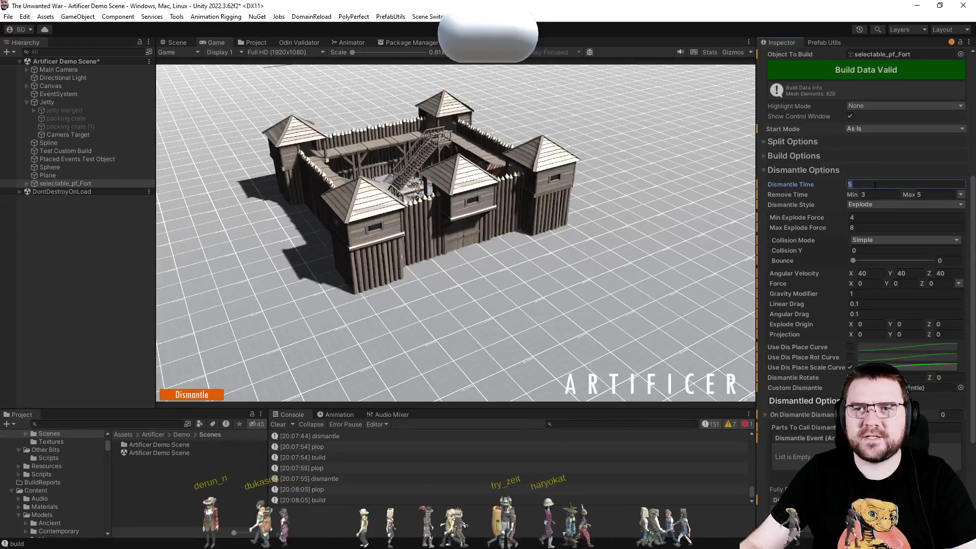
pyautogui.write('3')
pyautogui.click(188, 396)
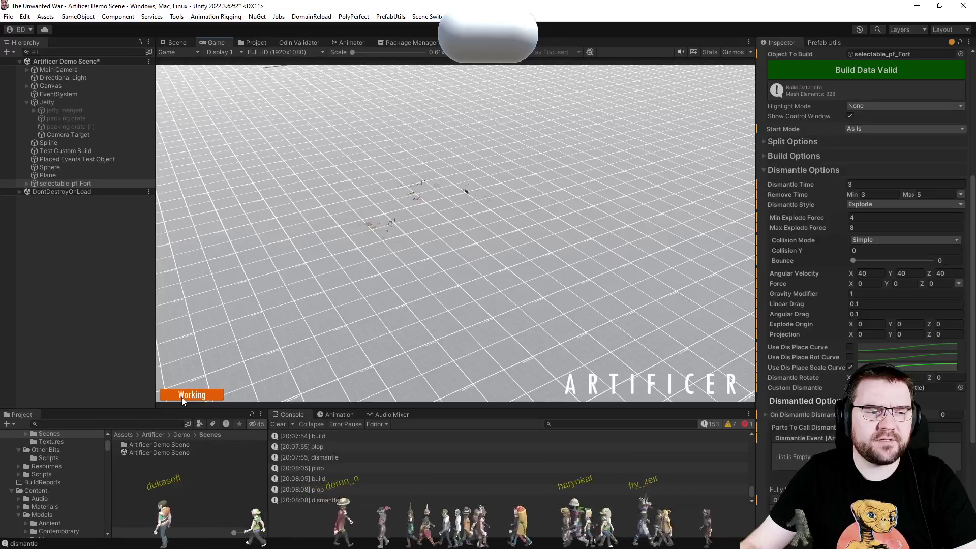
pyautogui.click(182, 398)
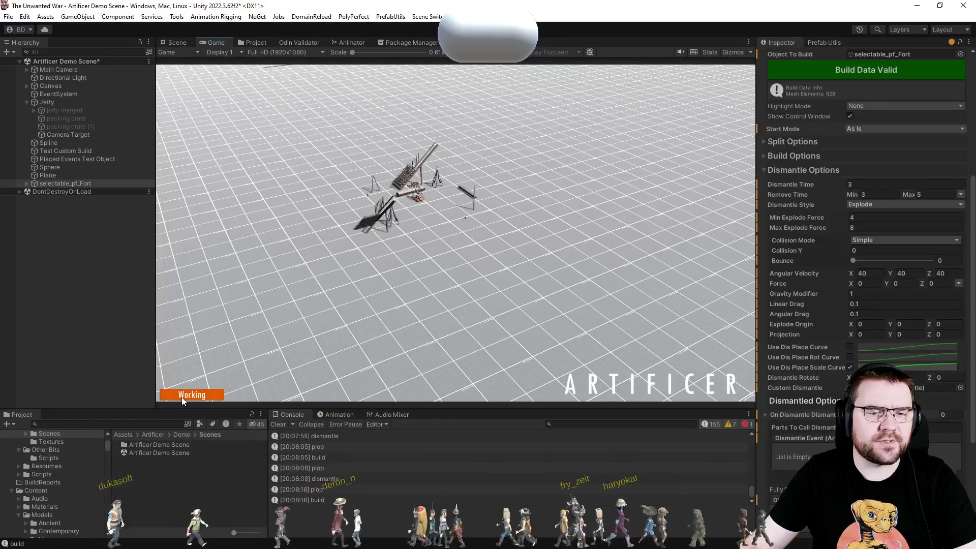
pyautogui.click(870, 186)
pyautogui.write('5')
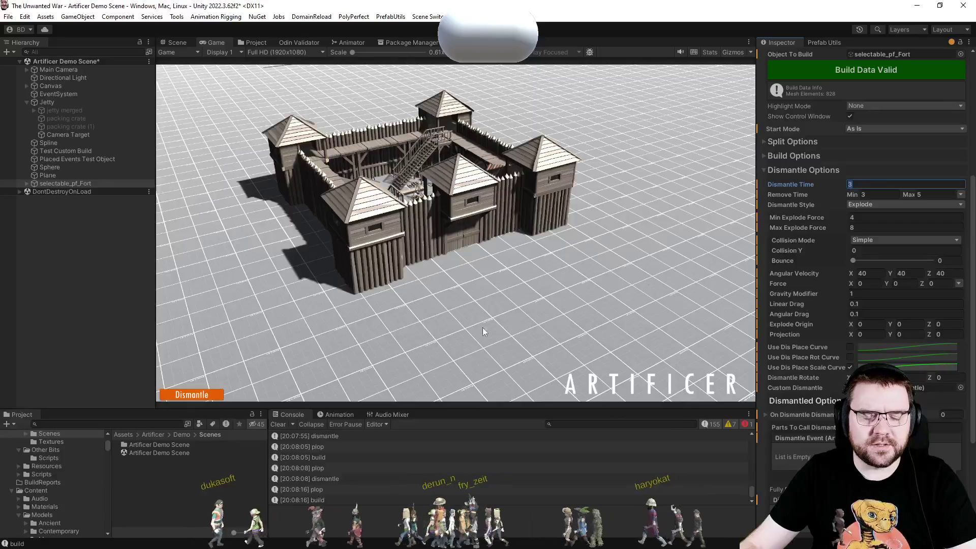
pyautogui.click(196, 395)
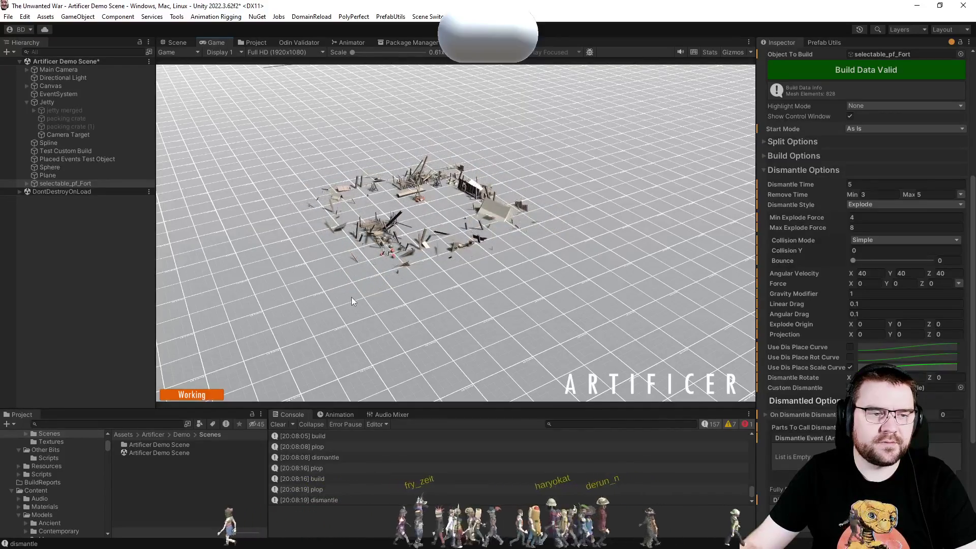
pyautogui.click(191, 396)
pyautogui.write('2')
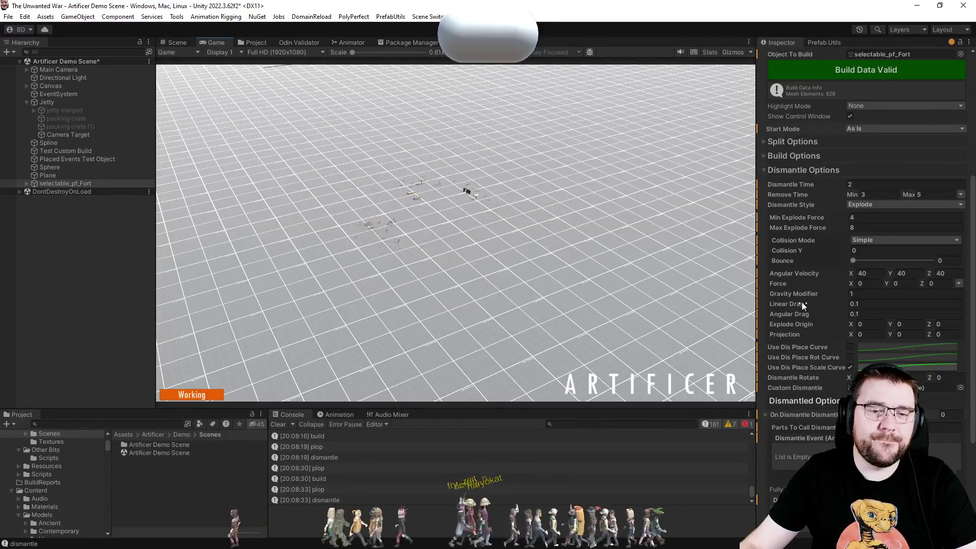
pyautogui.click(867, 241)
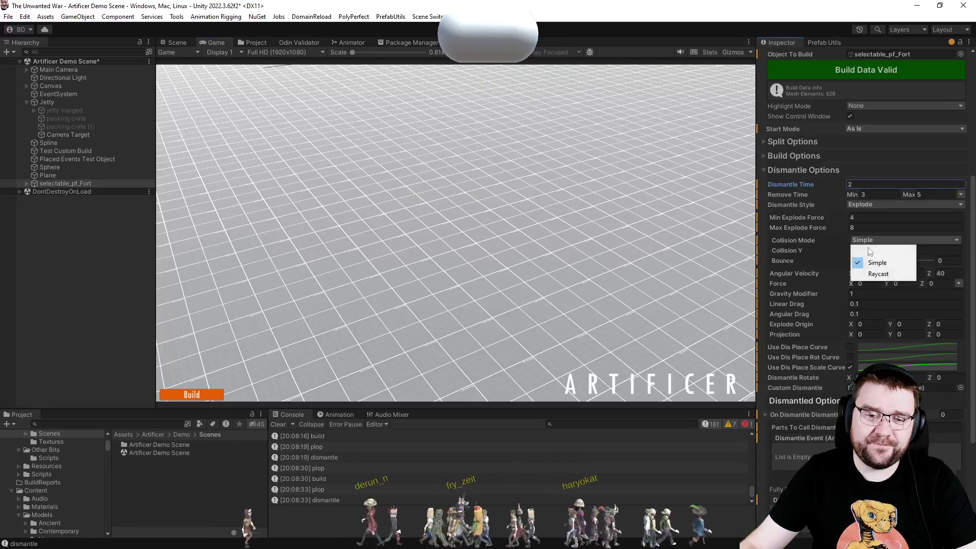
# Try Raycast, Simple and None collision modes, exploding the fort without collision.
pyautogui.click(870, 273)
pyautogui.click(867, 240)
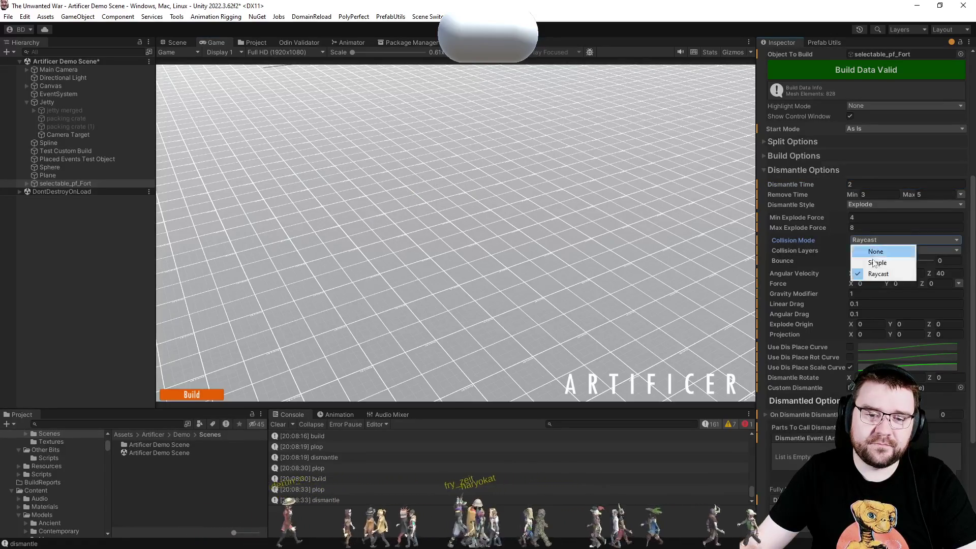
pyautogui.click(867, 261)
pyautogui.click(873, 252)
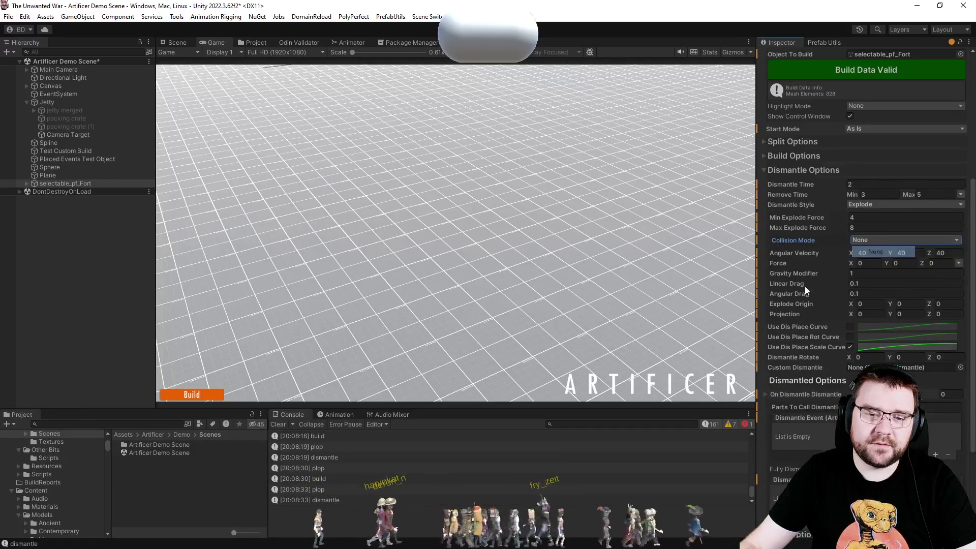
pyautogui.click(198, 395)
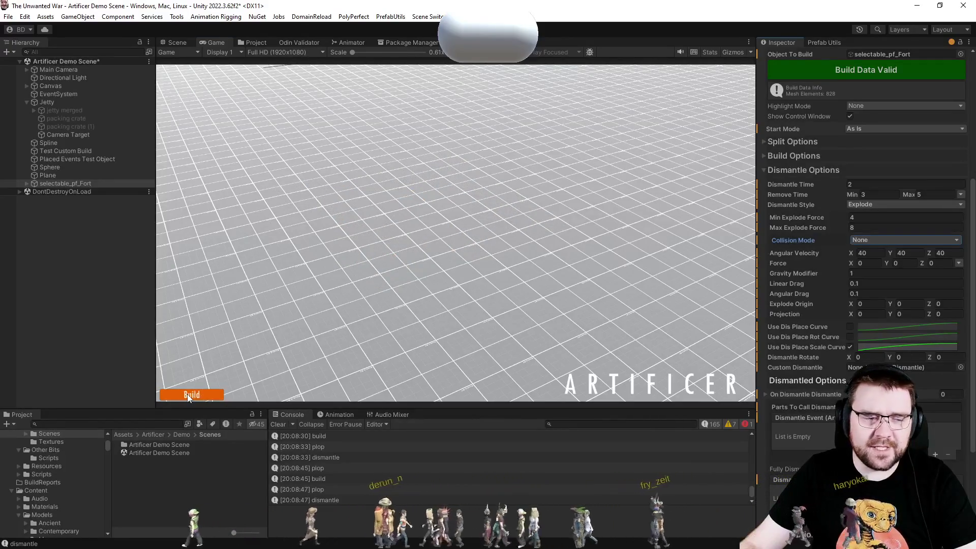
pyautogui.click(189, 395)
pyautogui.click(189, 396)
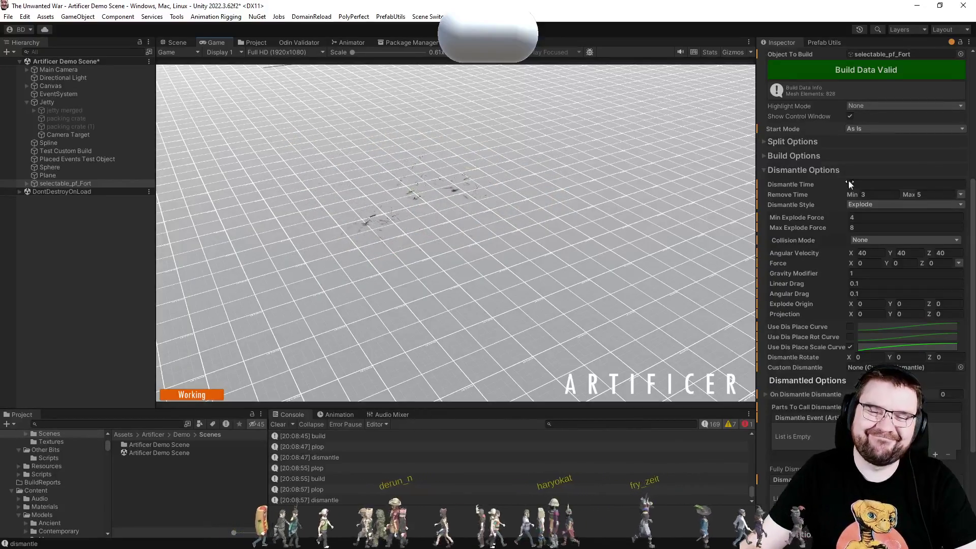
# Restore Simple collision, set Collision Y to 0.2, and test the explosion.
pyautogui.click(861, 240)
pyautogui.click(867, 263)
pyautogui.write('0.2')
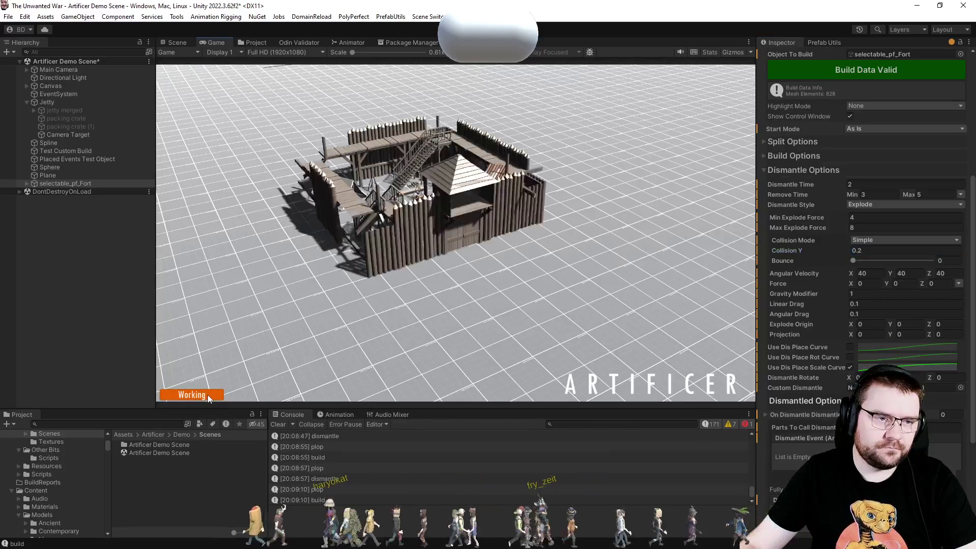
pyautogui.click(208, 394)
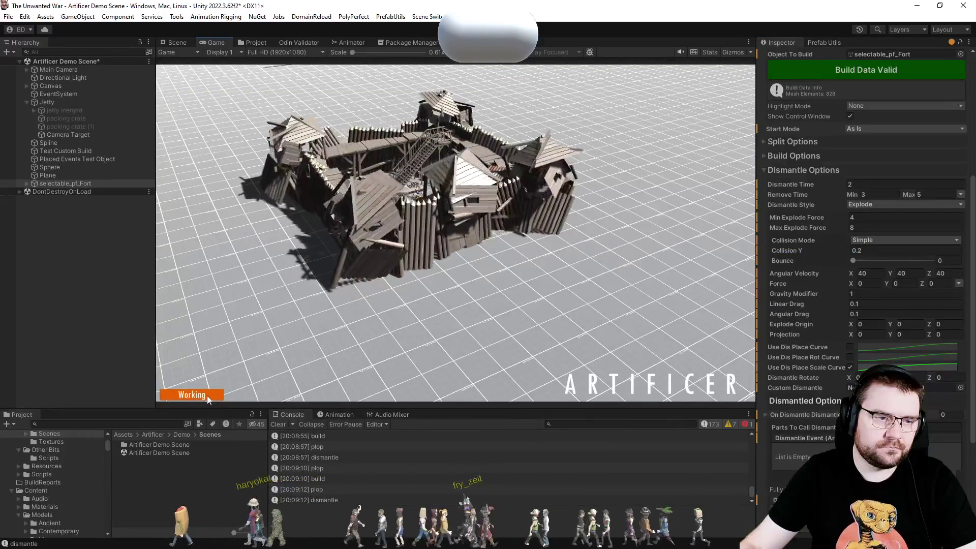
pyautogui.click(884, 251)
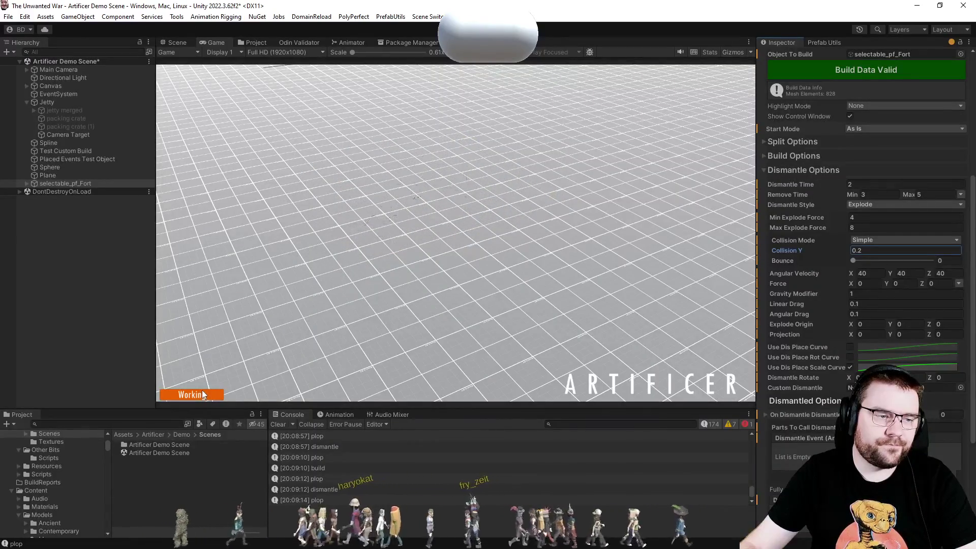
pyautogui.click(194, 394)
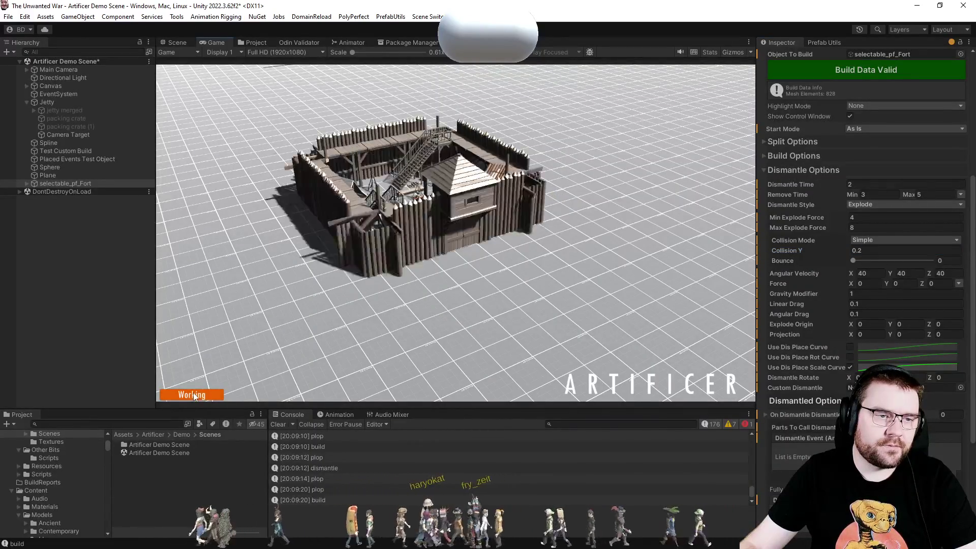
pyautogui.click(194, 395)
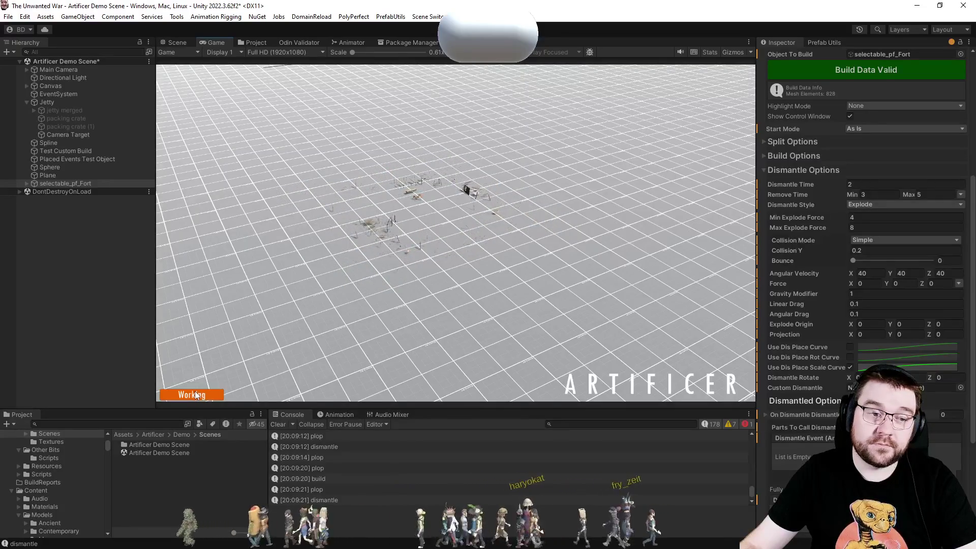
# Rebuild and explode the fort three times to watch the current dismantle effect.
pyautogui.click(195, 394)
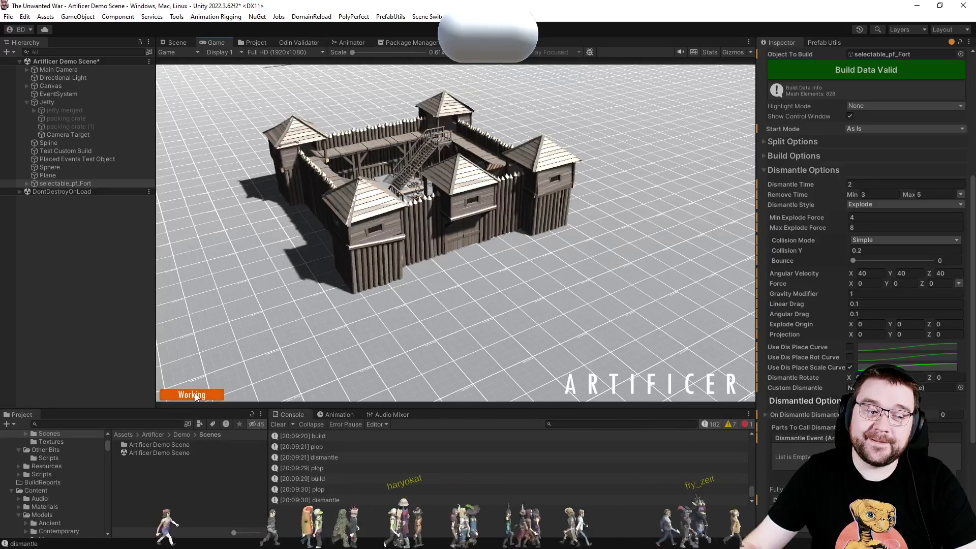
pyautogui.click(195, 395)
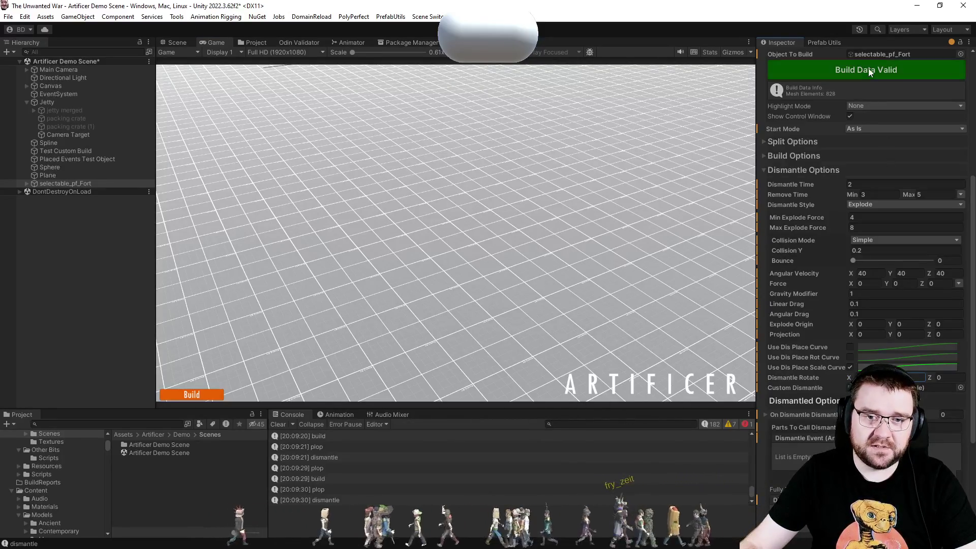
pyautogui.click(193, 396)
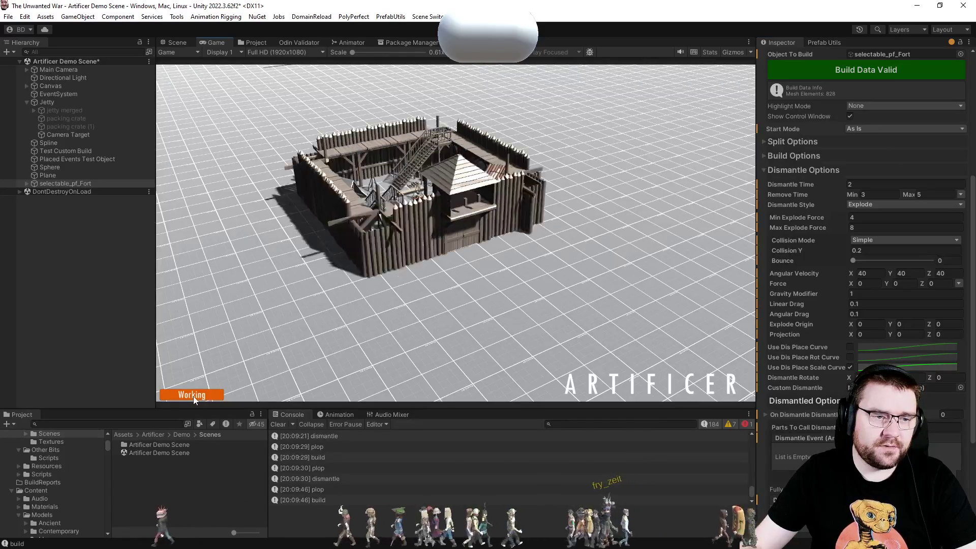
pyautogui.click(195, 395)
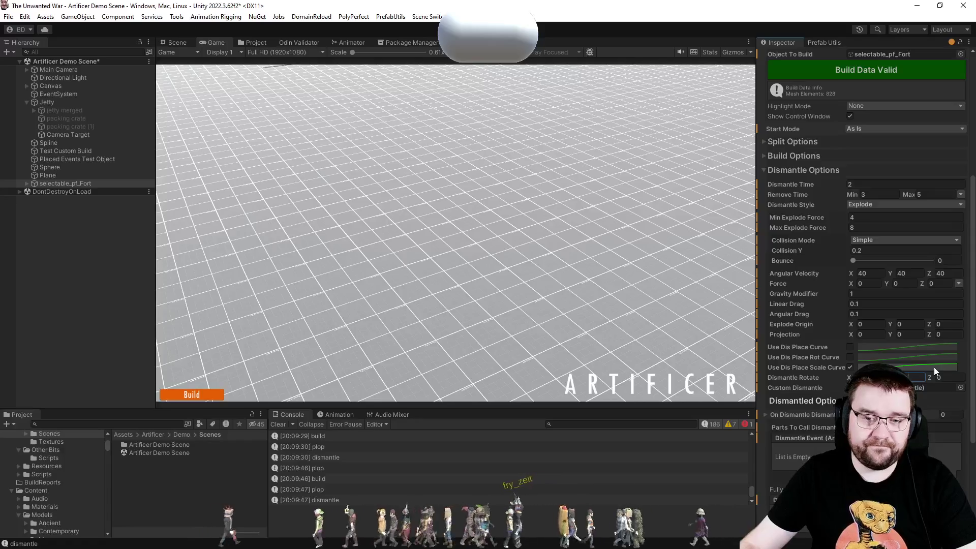
pyautogui.click(202, 395)
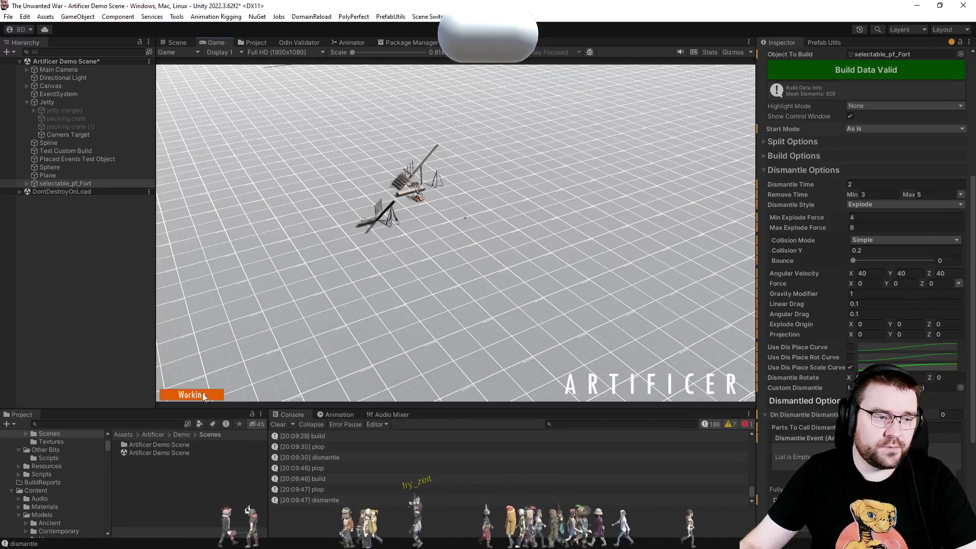
pyautogui.click(204, 392)
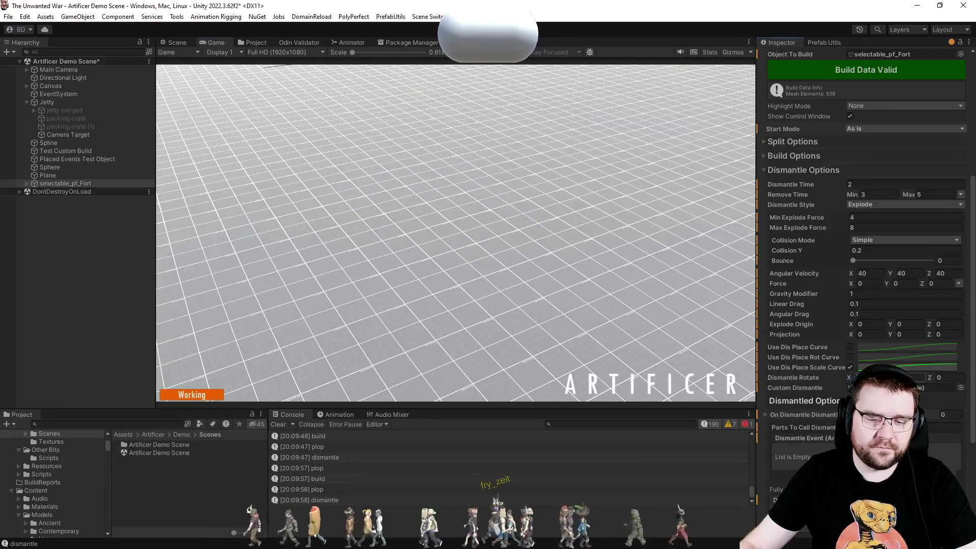
# Set Dismantle Rotate Z to 180, test a rebuild and explode, then snip the settings panel.
pyautogui.click(946, 378)
pyautogui.write('180')
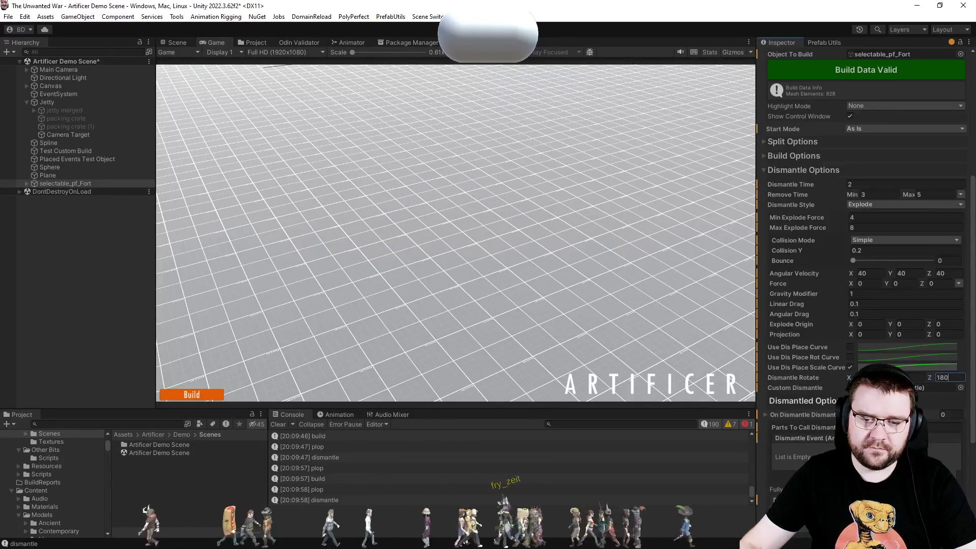
pyautogui.click(191, 395)
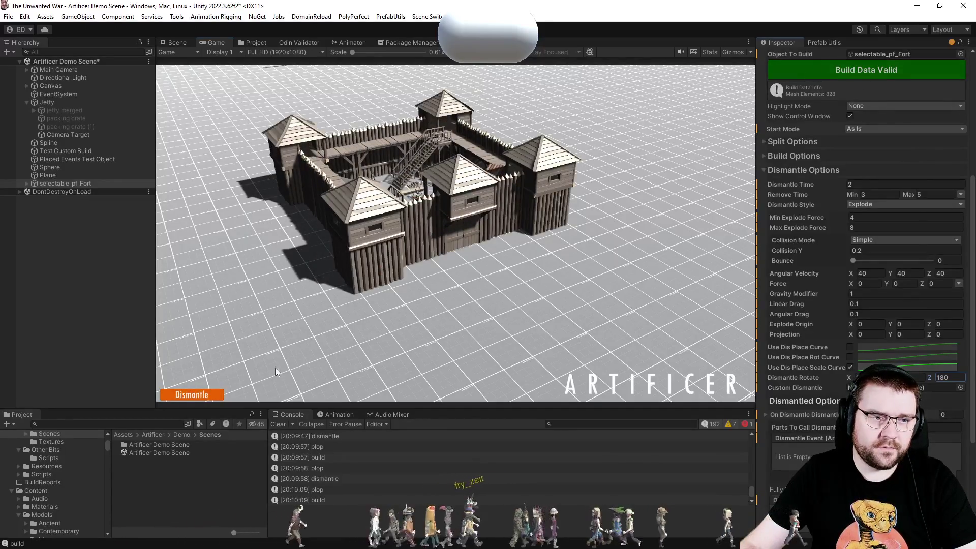
pyautogui.click(190, 397)
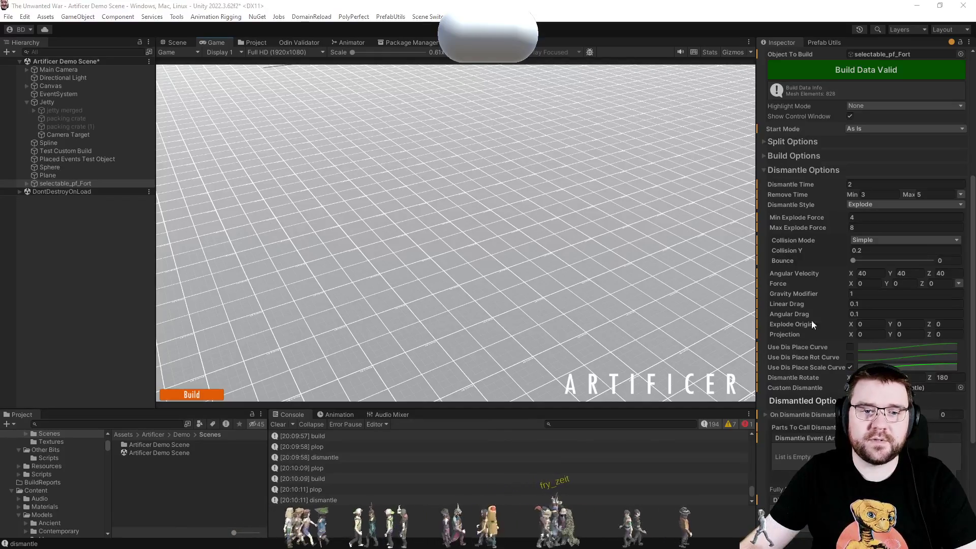
pyautogui.press('Print')
pyautogui.moveTo(733, 80)
pyautogui.mouseDown()
pyautogui.moveTo(954, 490)
pyautogui.moveTo(971, 492)
pyautogui.mouseUp()
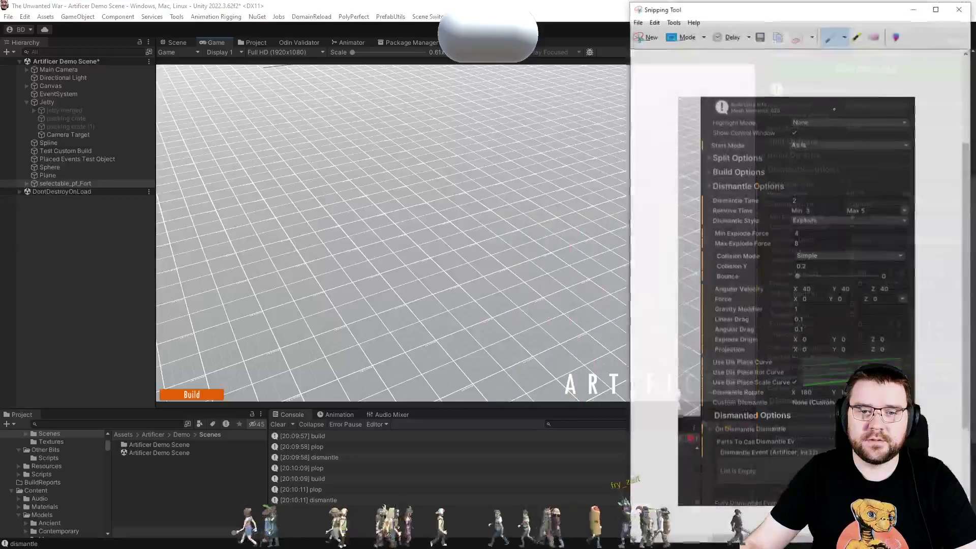